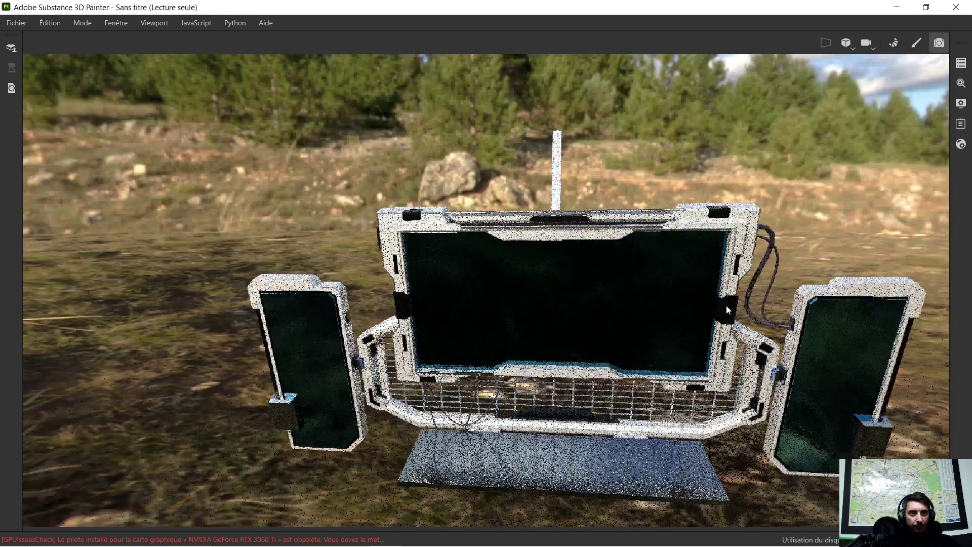
Exit the Iray render preview and frame the whole terminal front-on in the painting viewport.
mouse_move(510, 346)
middle_mouse_down()
mouse_move(630, 298)
mouse_move(591, 261)
middle_mouse_up()
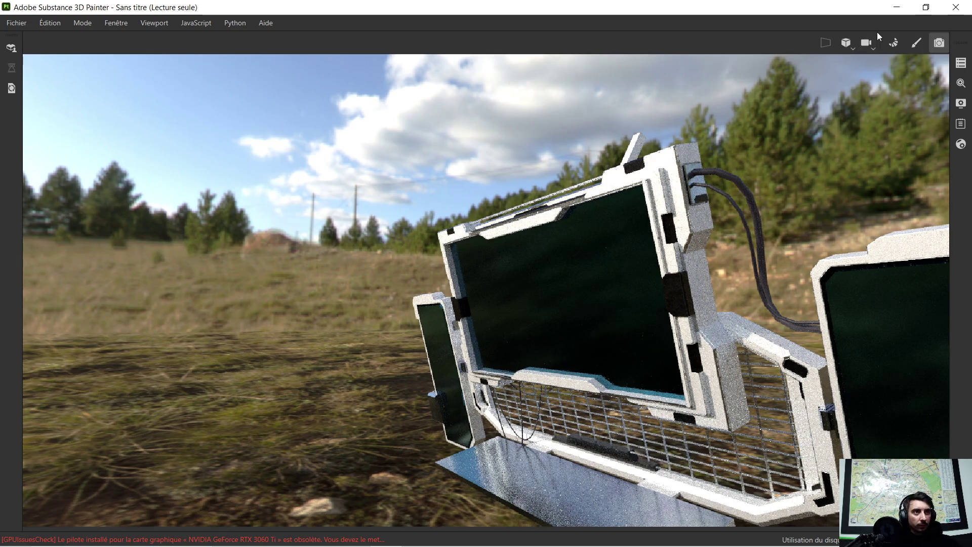
left_click(914, 43)
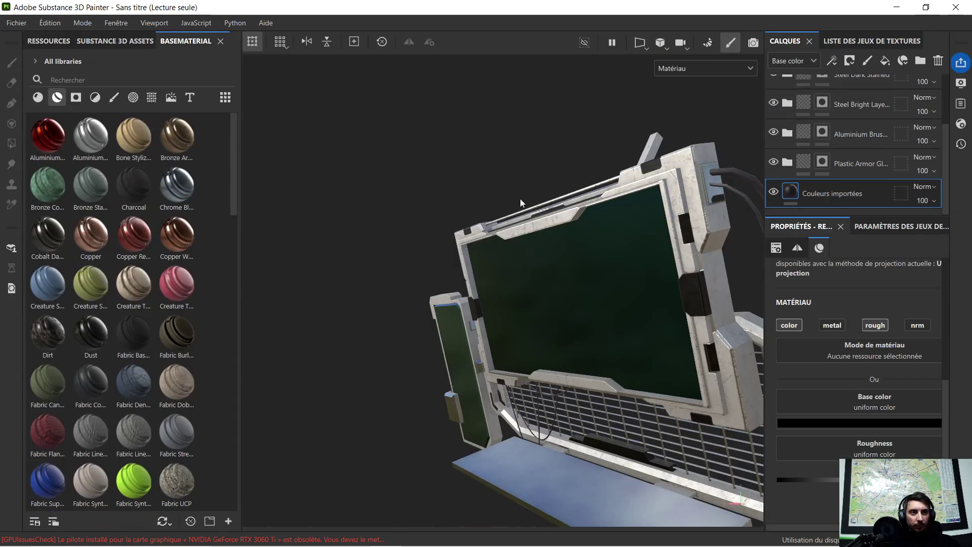
left_click_drag(480, 240, 555, 281, "alt")
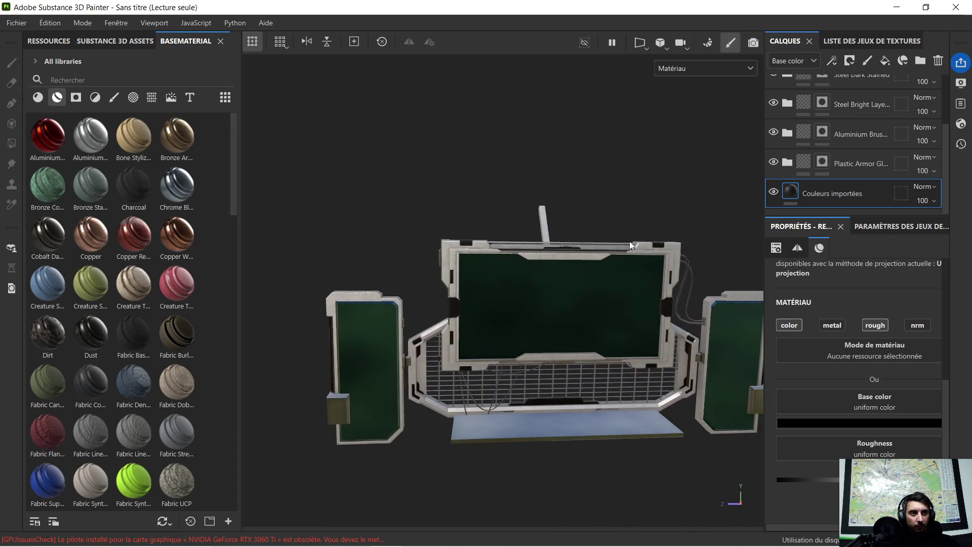
mouse_move(560, 281)
middle_mouse_down("alt")
mouse_move(526, 245)
mouse_move(592, 312)
middle_mouse_up("alt")
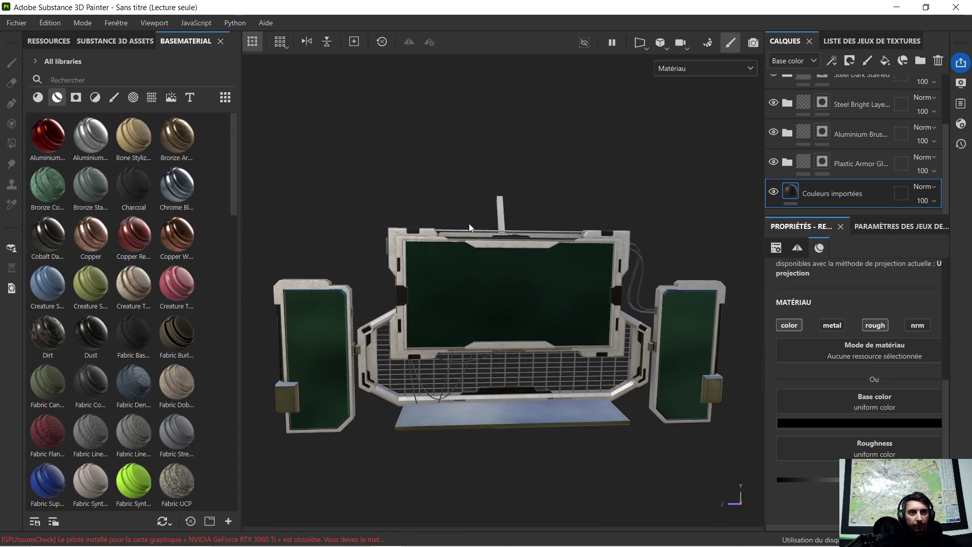
left_click(17, 23)
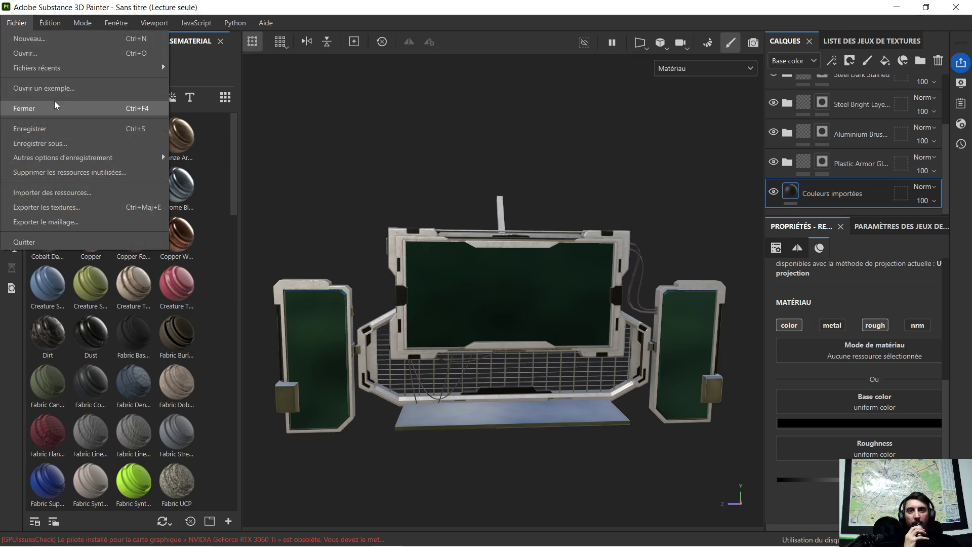
Save the project as 'ordinateur vaisseau' in the vaisseau/ordinateur folder via Enregistrer sous.
left_click(40, 143)
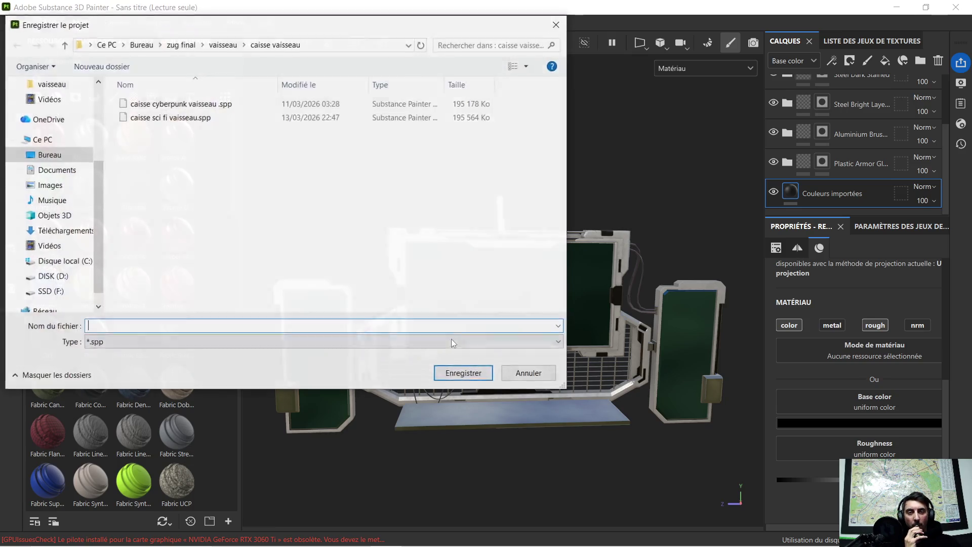
left_click(223, 44)
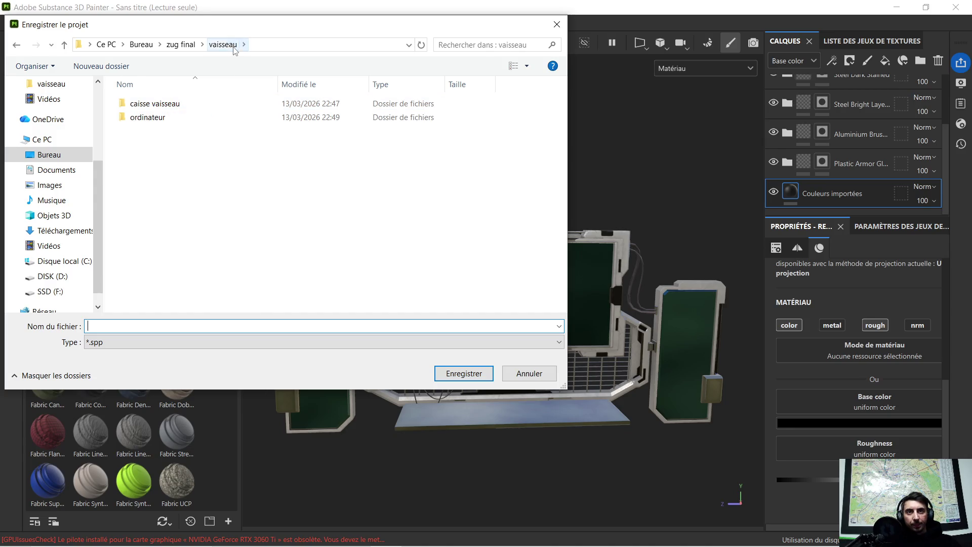
double_click(152, 117)
left_click(155, 326)
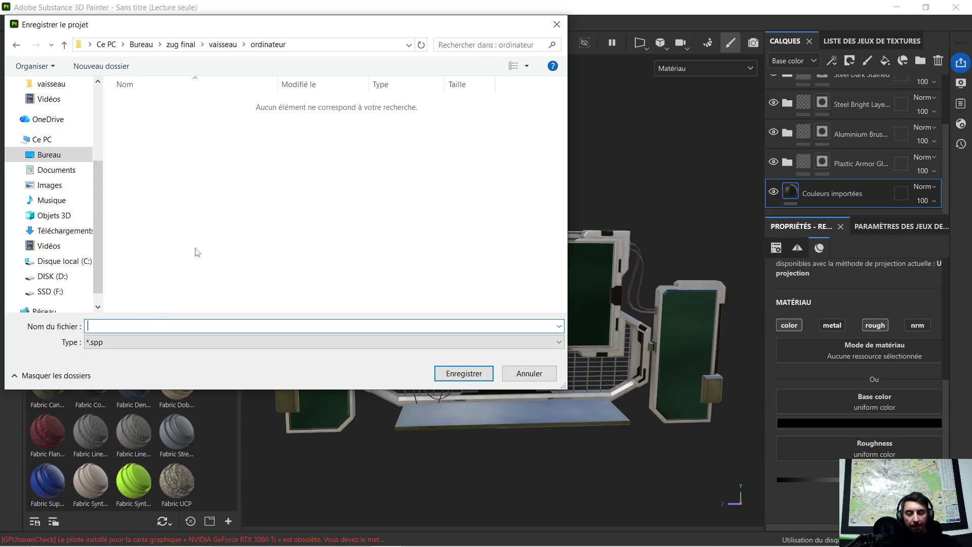
type("ordinateur vaisseau")
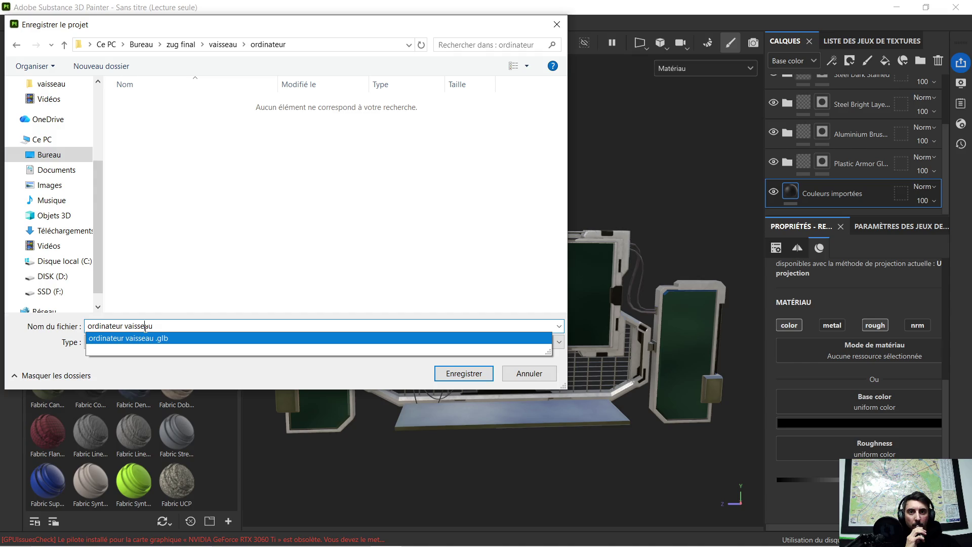
left_click(154, 379)
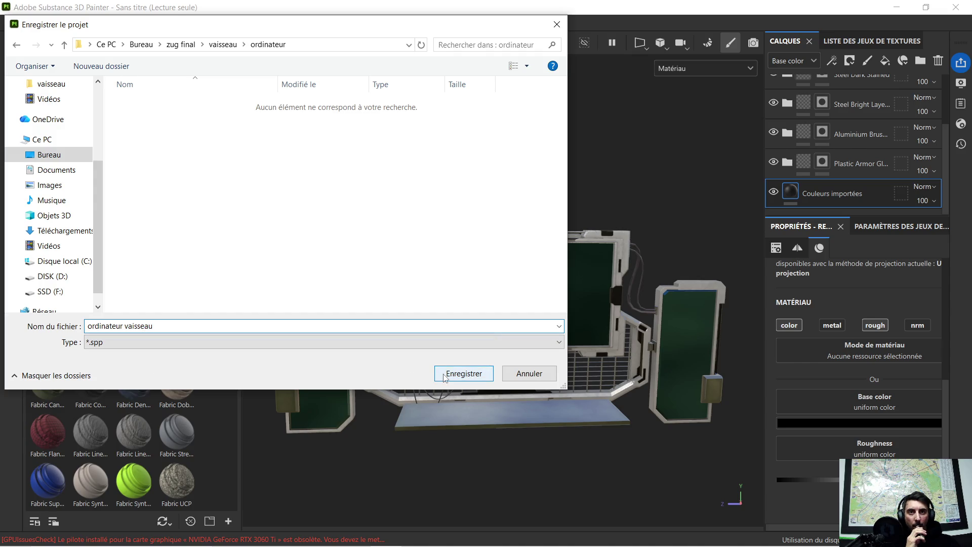
left_click(463, 373)
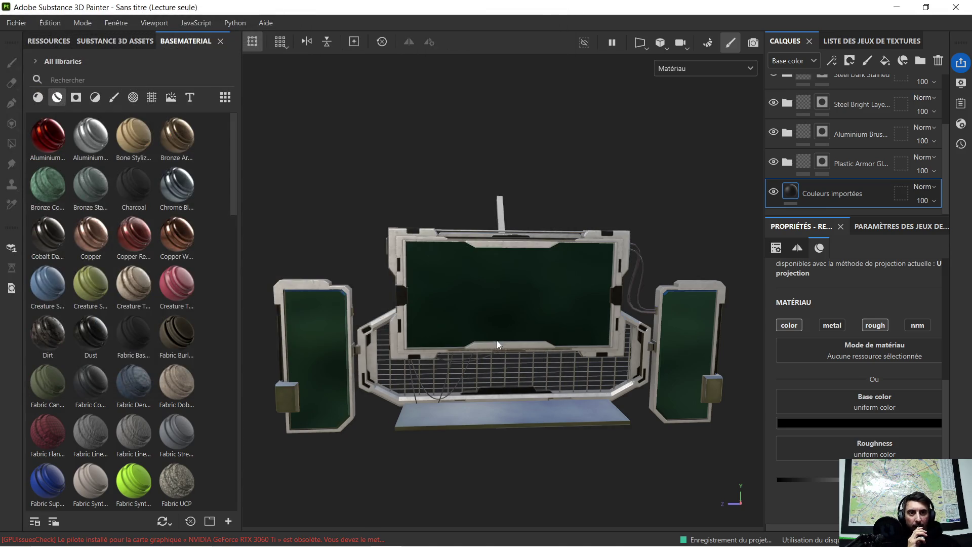
scroll(424, 321, "up", 5)
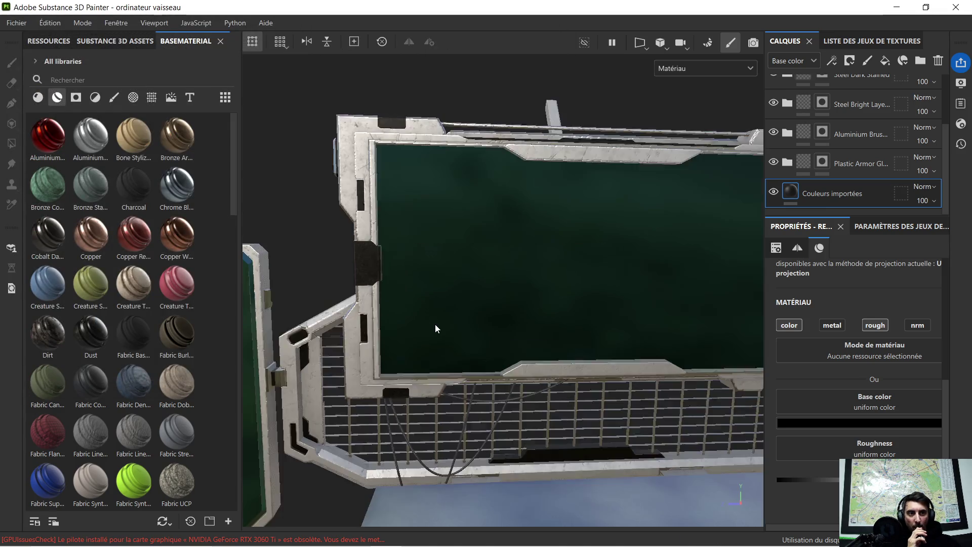
Orbit and zoom the viewport onto the panel beneath the terminal's screen.
mouse_move(361, 322)
left_mouse_down("alt")
mouse_move(463, 235)
mouse_move(361, 309)
left_mouse_up("alt")
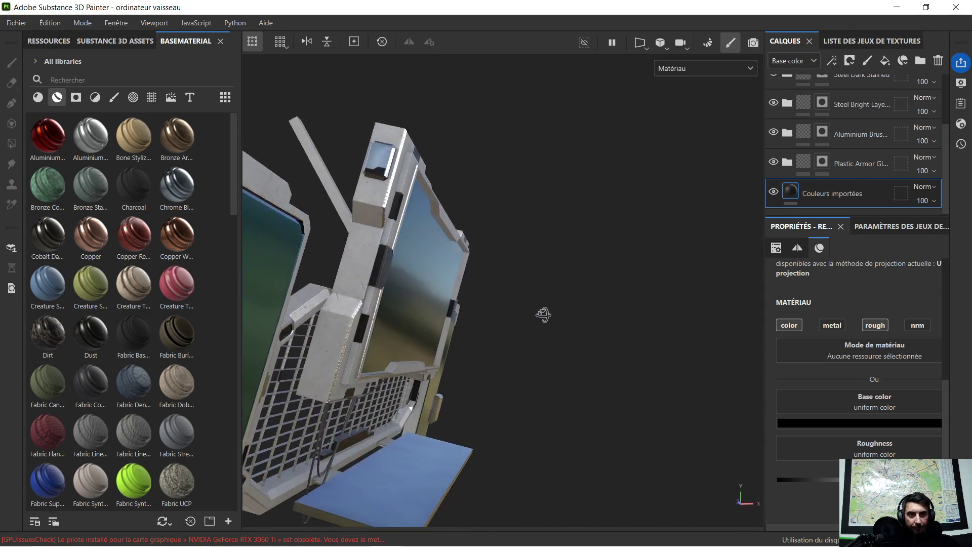
middle_click_drag(360, 309, 616, 351, "alt")
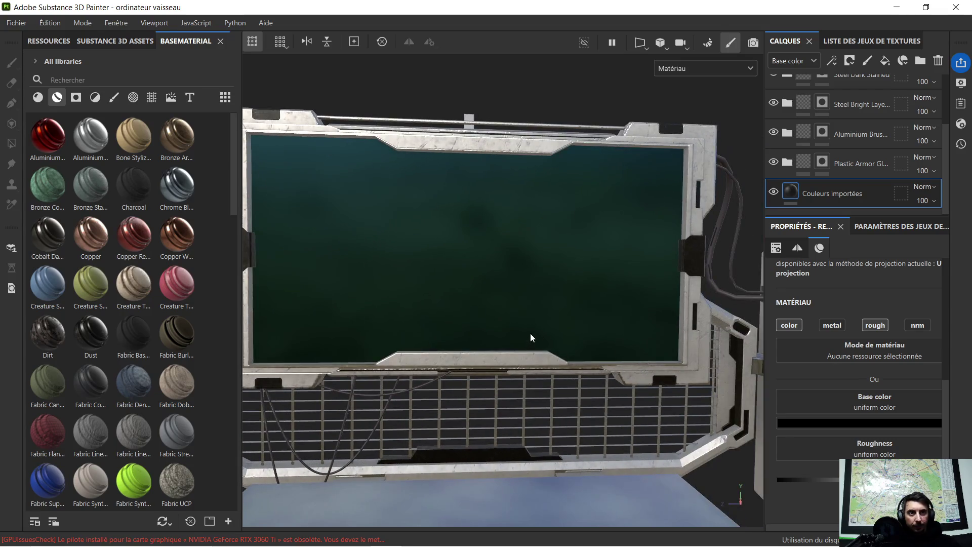
scroll(518, 365, "up", 5)
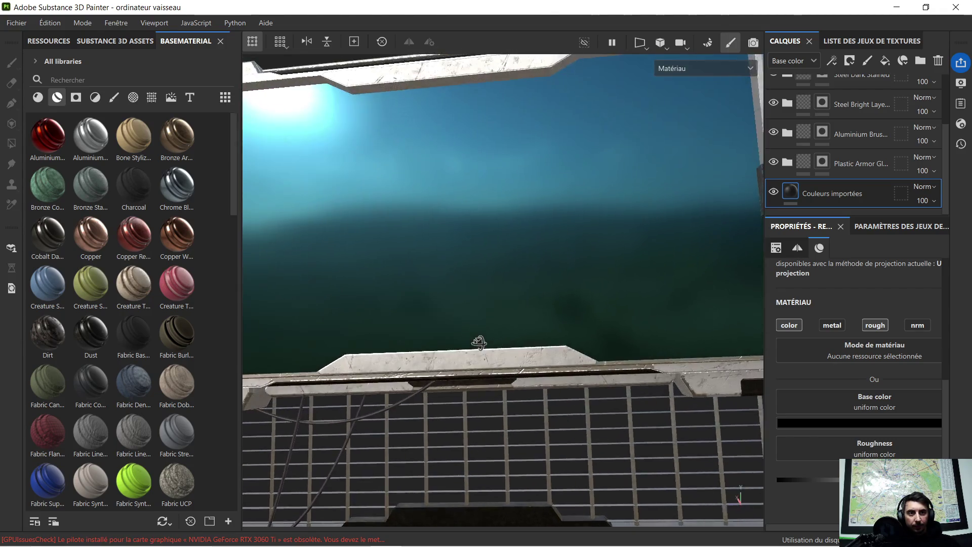
left_click_drag(518, 370, 486, 334, "alt")
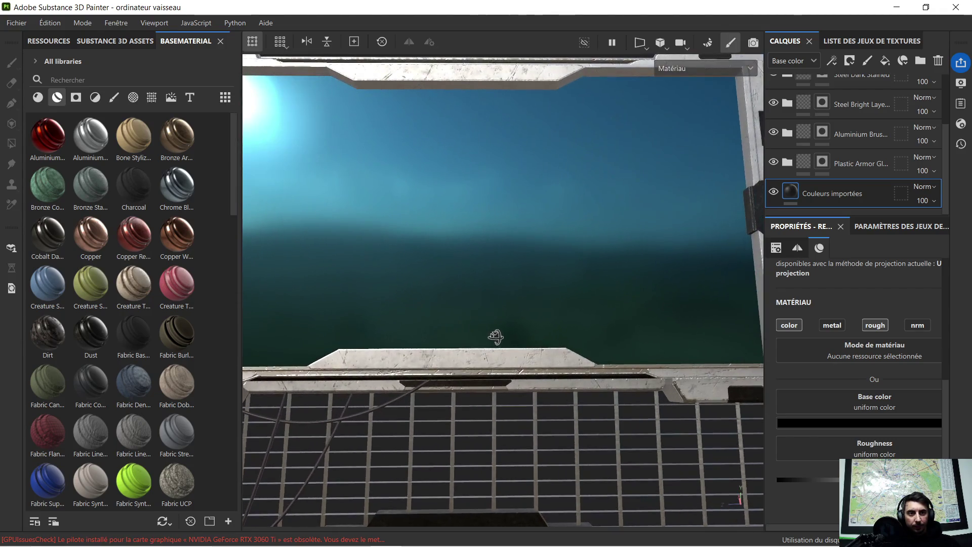
scroll(486, 334, "up", 3)
mouse_move(486, 335)
middle_mouse_down("alt")
mouse_move(447, 361)
mouse_move(519, 358)
middle_mouse_up("alt")
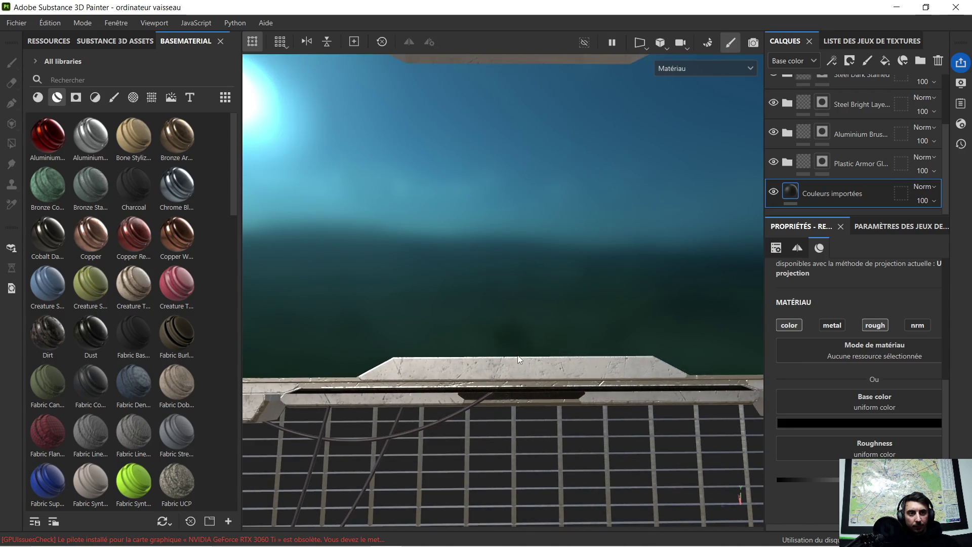
left_click(151, 97)
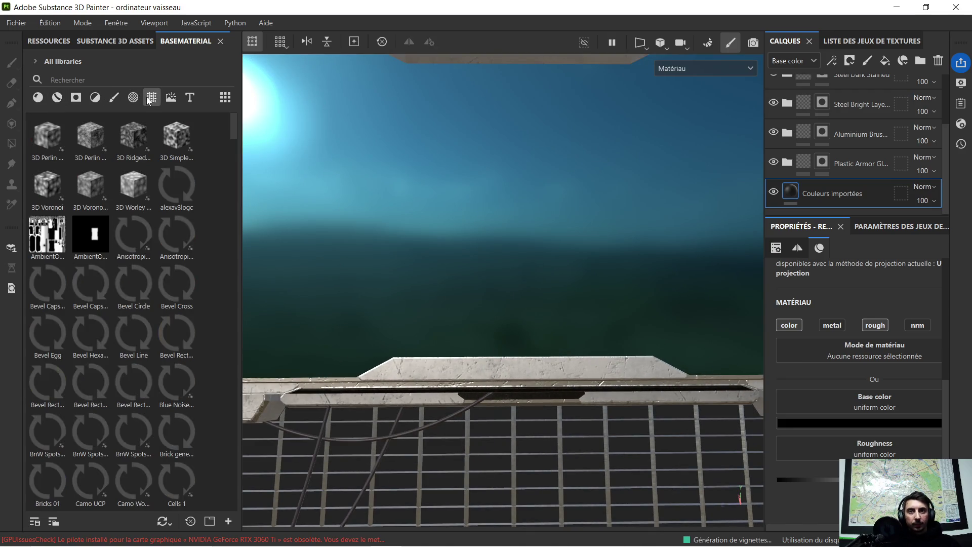
left_click(259, 534)
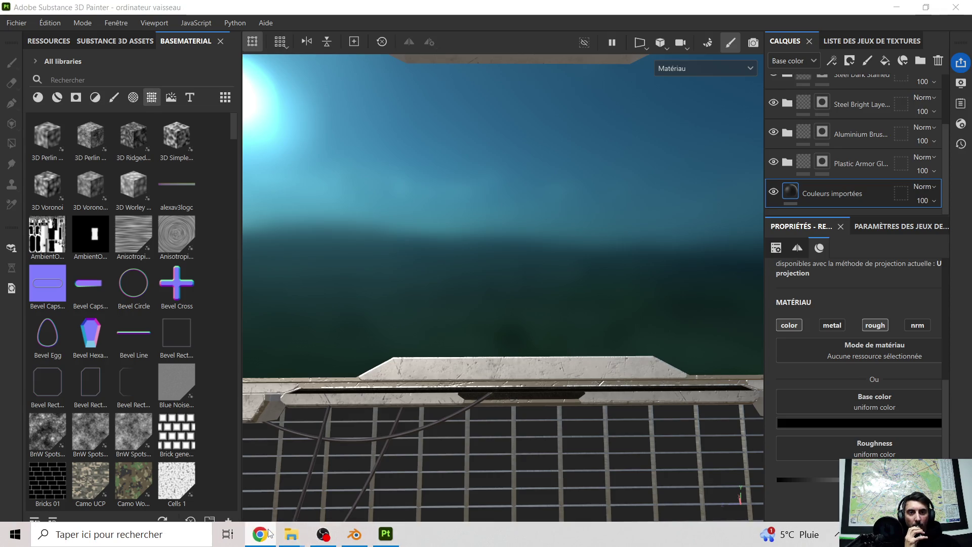
left_click(386, 534)
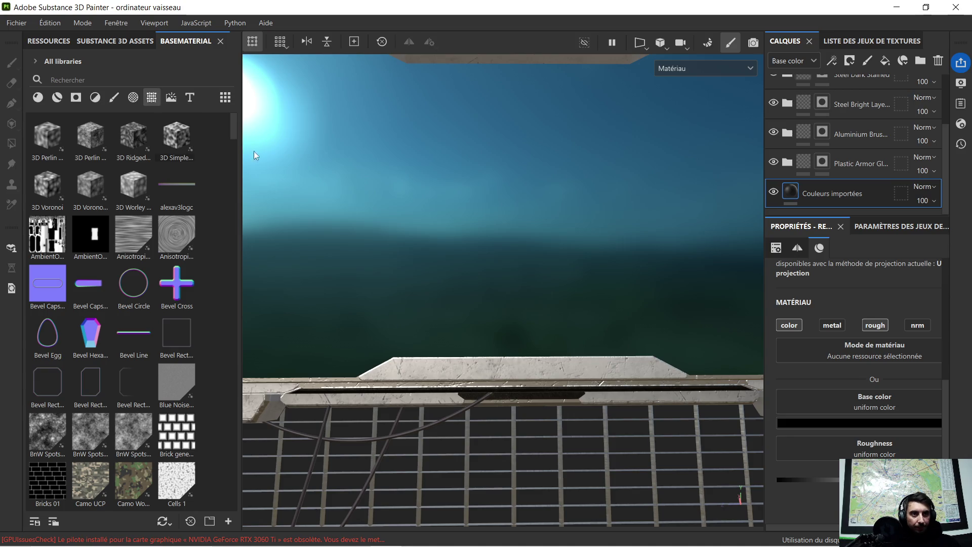
scroll(418, 263, "down", 2)
scroll(431, 259, "down", 3)
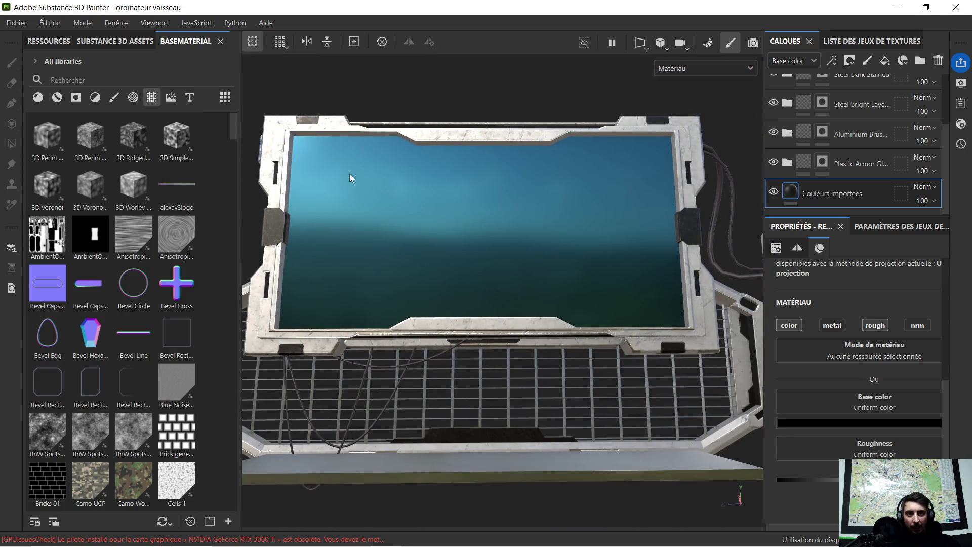
mouse_move(371, 199)
left_mouse_down("alt")
mouse_move(447, 304)
mouse_move(515, 320)
mouse_move(418, 342)
left_mouse_up("alt")
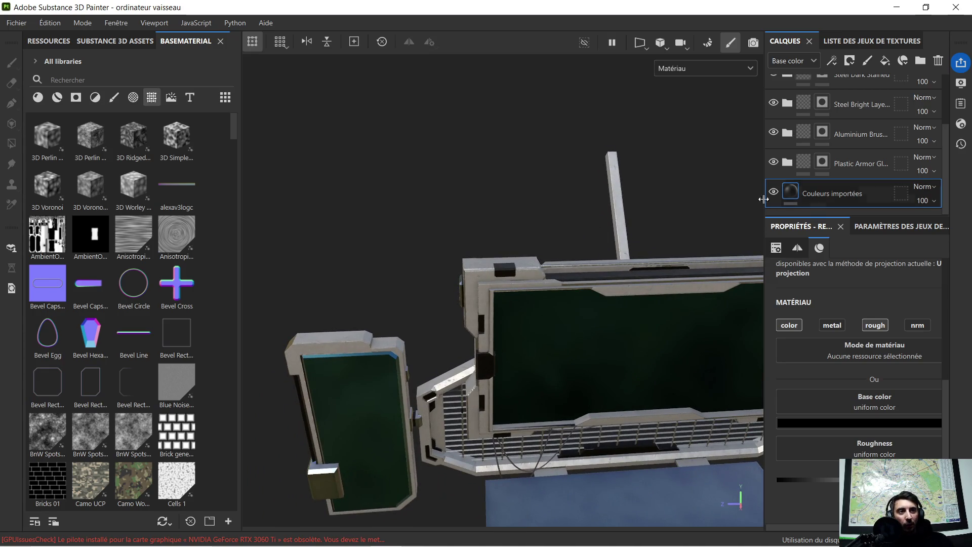
scroll(546, 265, "up", 3)
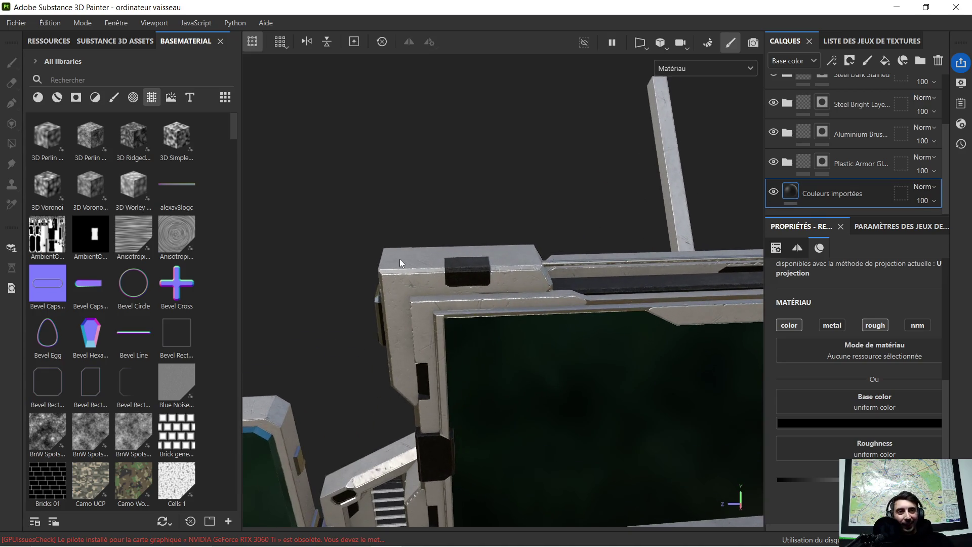
mouse_move(400, 262)
left_mouse_down("alt")
mouse_move(554, 260)
mouse_move(376, 291)
mouse_move(565, 327)
mouse_move(552, 372)
mouse_move(566, 346)
mouse_move(293, 321)
mouse_move(571, 332)
left_mouse_up("alt")
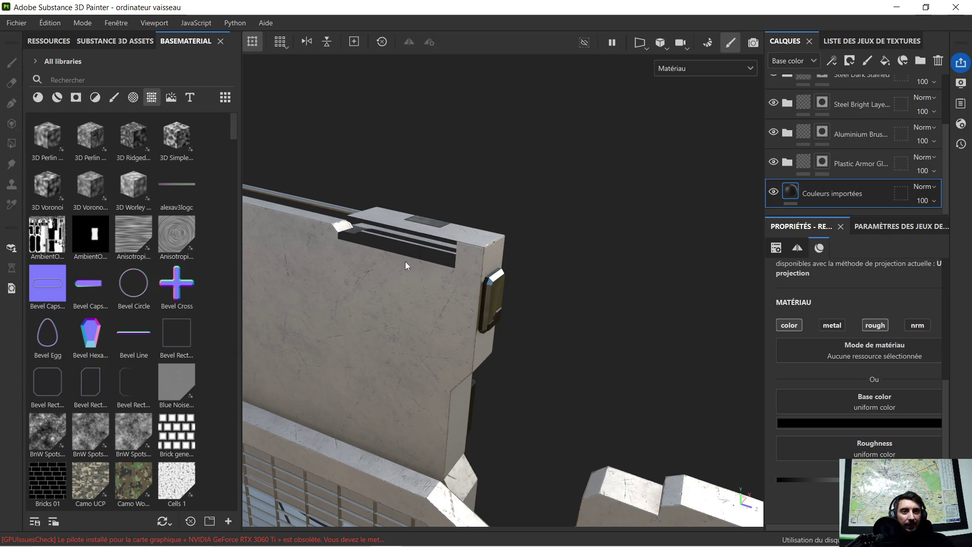
scroll(440, 259, "up", 3)
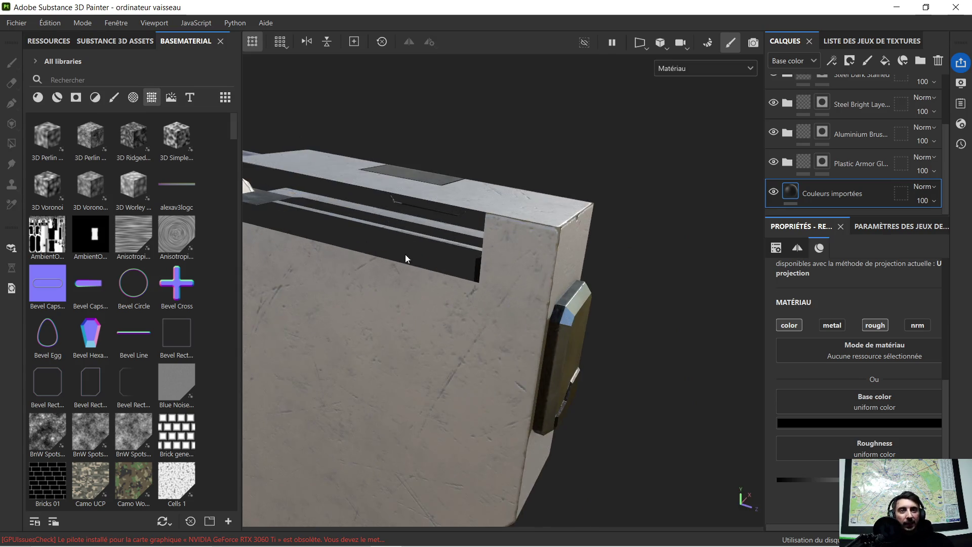
scroll(404, 254, "up", 3)
mouse_move(414, 213)
left_mouse_down("alt")
mouse_move(532, 227)
mouse_move(543, 213)
mouse_move(524, 232)
mouse_move(475, 240)
mouse_move(489, 262)
mouse_move(500, 260)
left_mouse_up("alt")
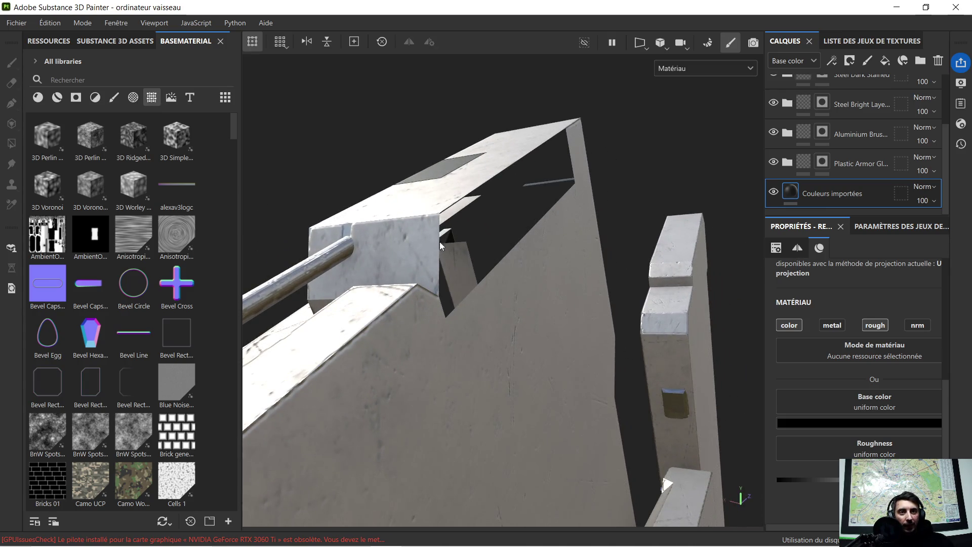
mouse_move(440, 244)
left_mouse_down("alt")
mouse_move(601, 204)
mouse_move(582, 228)
mouse_move(621, 262)
mouse_move(554, 205)
mouse_move(536, 173)
mouse_move(699, 338)
mouse_move(623, 235)
left_mouse_up("alt")
scroll(603, 208, "down", 4)
scroll(592, 221, "down", 3)
mouse_move(652, 300)
left_mouse_down("alt")
mouse_move(570, 238)
mouse_move(502, 288)
mouse_move(561, 244)
mouse_move(575, 211)
mouse_move(498, 228)
mouse_move(463, 262)
mouse_move(463, 296)
mouse_move(722, 281)
mouse_move(547, 266)
mouse_move(503, 251)
mouse_move(566, 300)
mouse_move(541, 423)
mouse_move(642, 396)
mouse_move(662, 371)
mouse_move(659, 319)
mouse_move(631, 232)
mouse_move(592, 410)
mouse_move(473, 328)
left_mouse_up("alt")
scroll(560, 243, "down", 3)
scroll(532, 258, "down", 3)
scroll(472, 328, "up", 4)
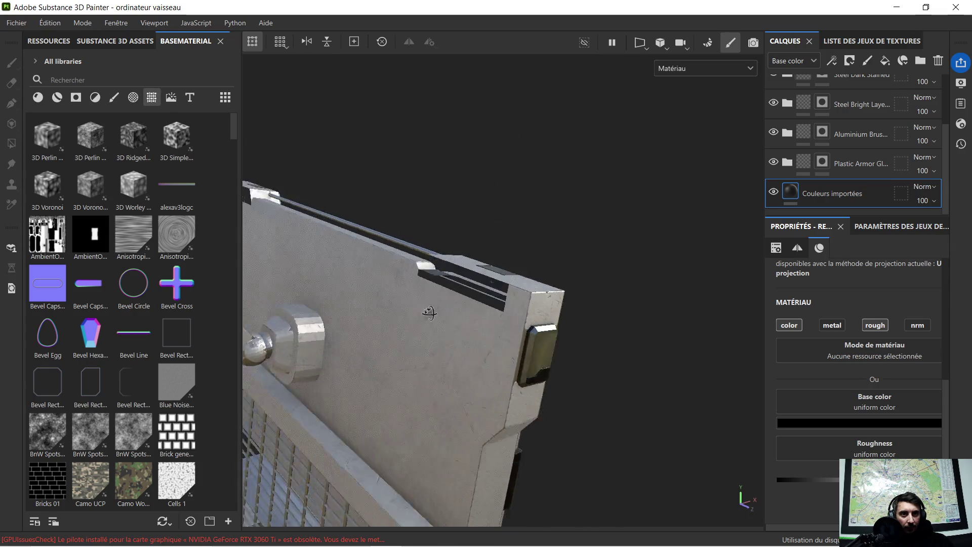
scroll(474, 338, "up", 4)
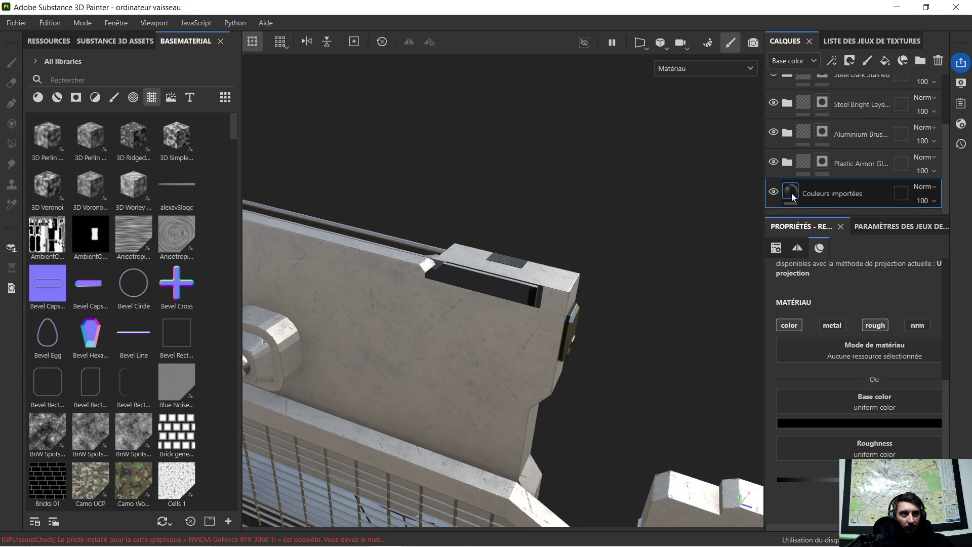
Set the Couleurs importées layer's Base color to bright green (#30CF11).
left_click(815, 422)
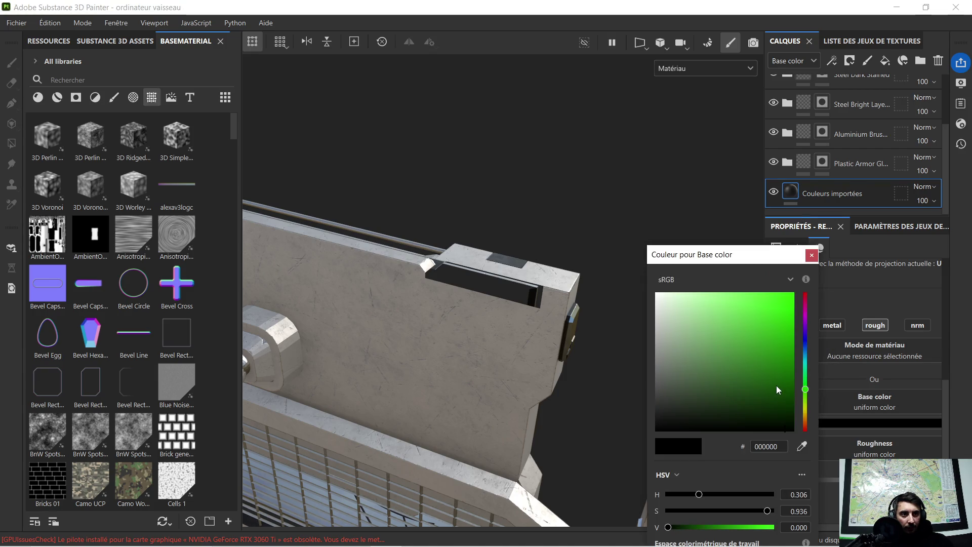
left_click_drag(776, 385, 782, 318)
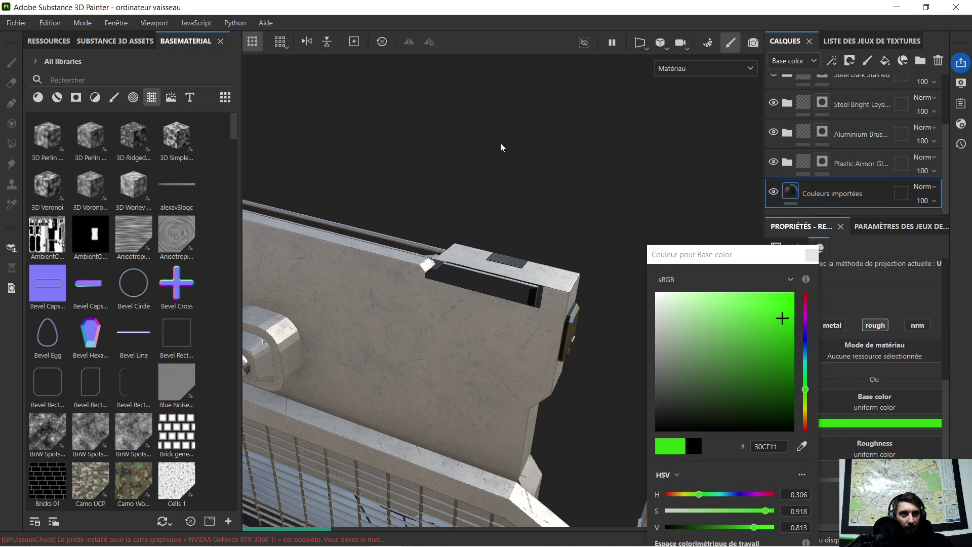
left_click(547, 192)
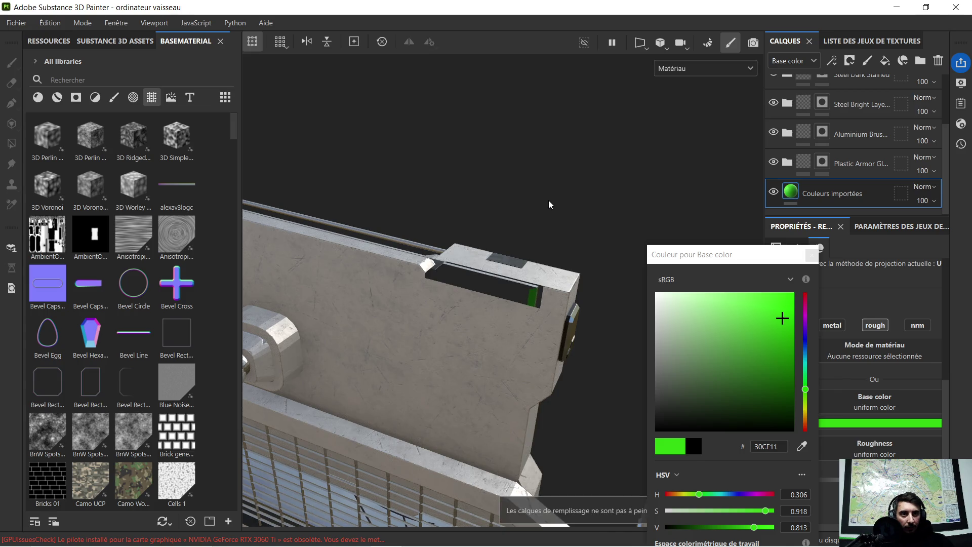
left_click(813, 255)
left_click_drag(653, 259, 347, 190, "alt")
scroll(347, 197, "up", 4)
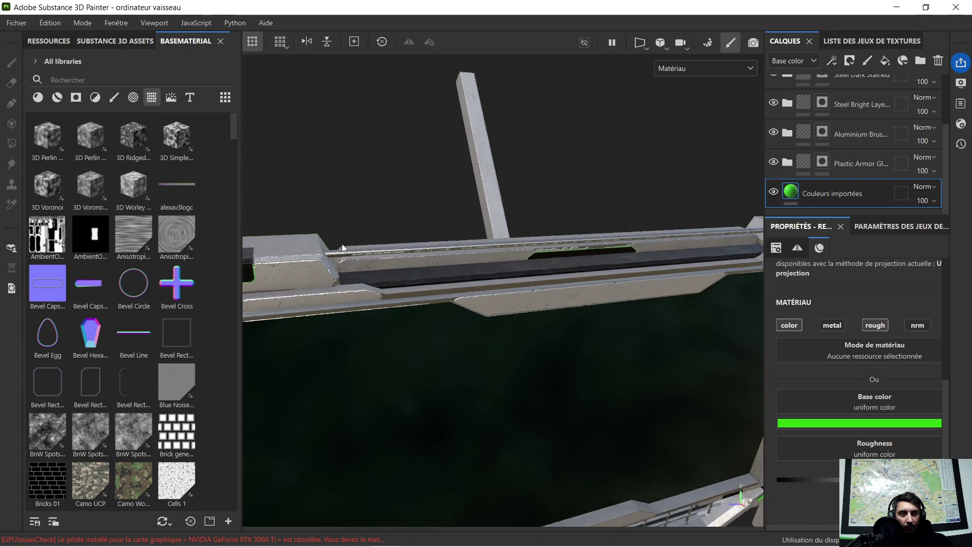
left_click_drag(342, 248, 380, 258, "alt")
scroll(434, 263, "up", 6)
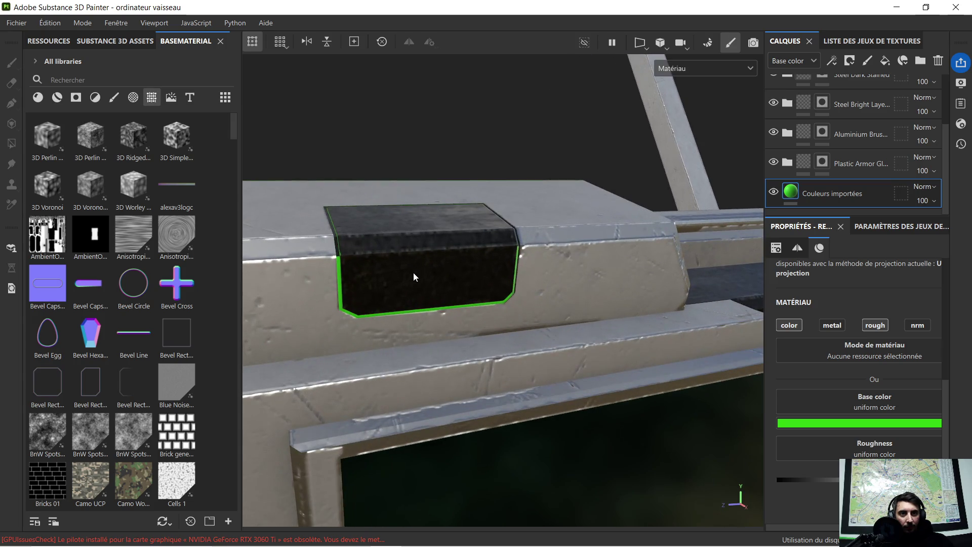
scroll(454, 279, "down", 5)
scroll(448, 283, "down", 5)
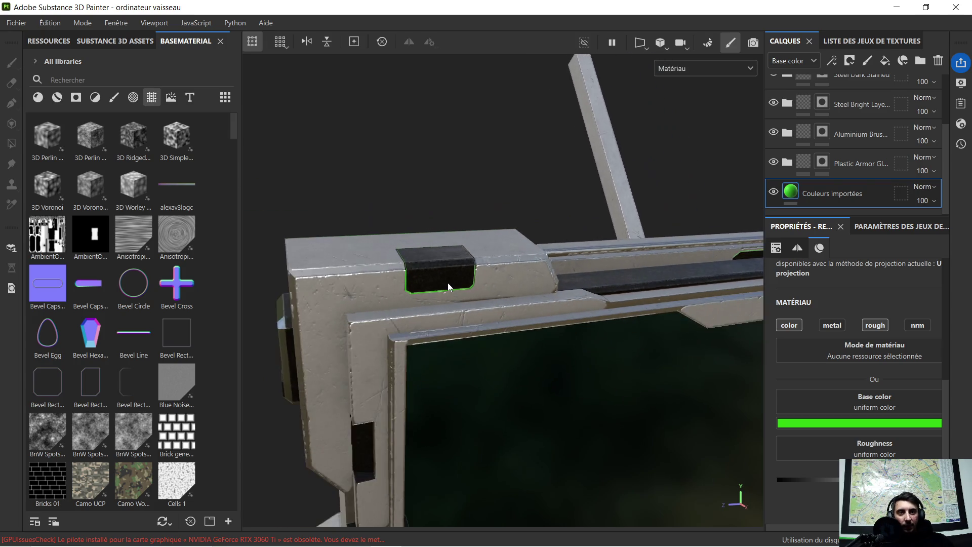
scroll(444, 286, "down", 4)
mouse_move(444, 287)
left_mouse_down("alt")
mouse_move(556, 332)
mouse_move(437, 292)
mouse_move(495, 304)
mouse_move(502, 254)
mouse_move(521, 324)
left_mouse_up("alt")
scroll(456, 296, "down", 4)
scroll(655, 429, "up", 5)
scroll(522, 325, "up", 3)
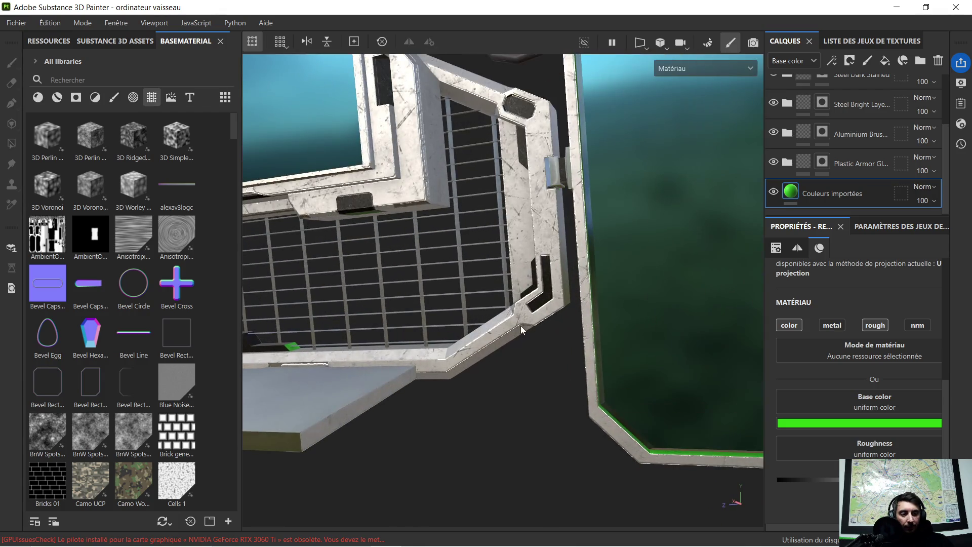
mouse_move(472, 302)
left_mouse_down("alt")
mouse_move(401, 290)
mouse_move(445, 397)
mouse_move(494, 364)
mouse_move(570, 375)
mouse_move(547, 389)
left_mouse_up("alt")
scroll(445, 396, "up", 5)
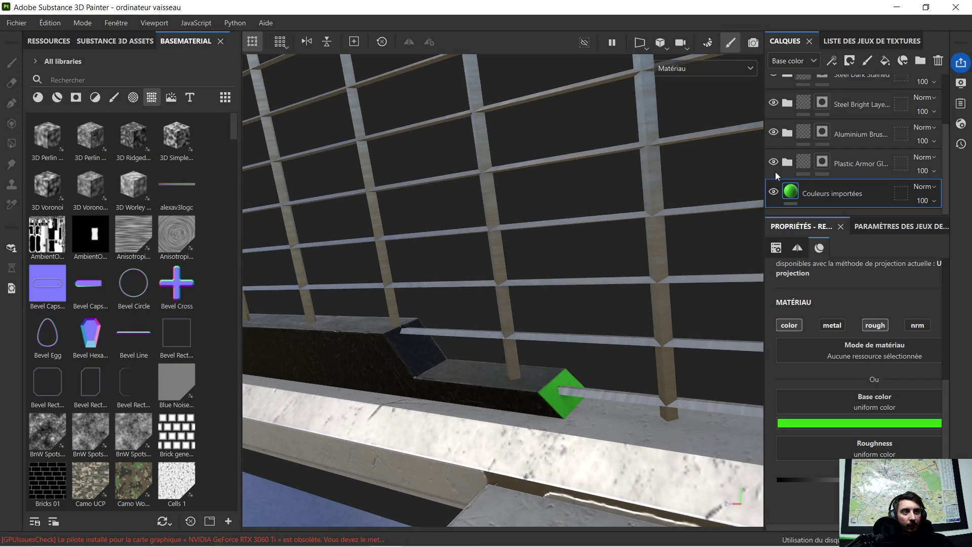
scroll(806, 151, "up", 2)
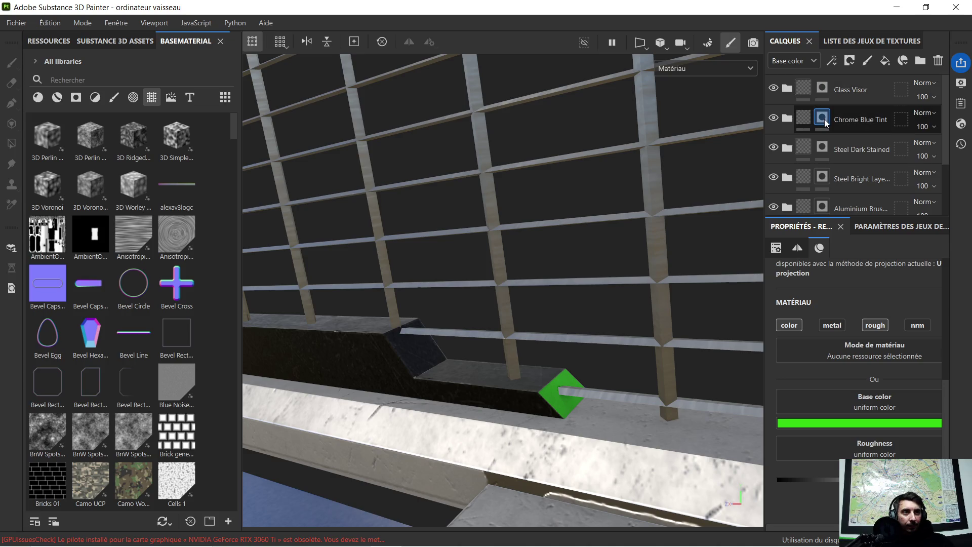
Set the Steel Dark Stained layer's mask to Polygon Fill mode and inspect the terminal.
left_click(822, 148)
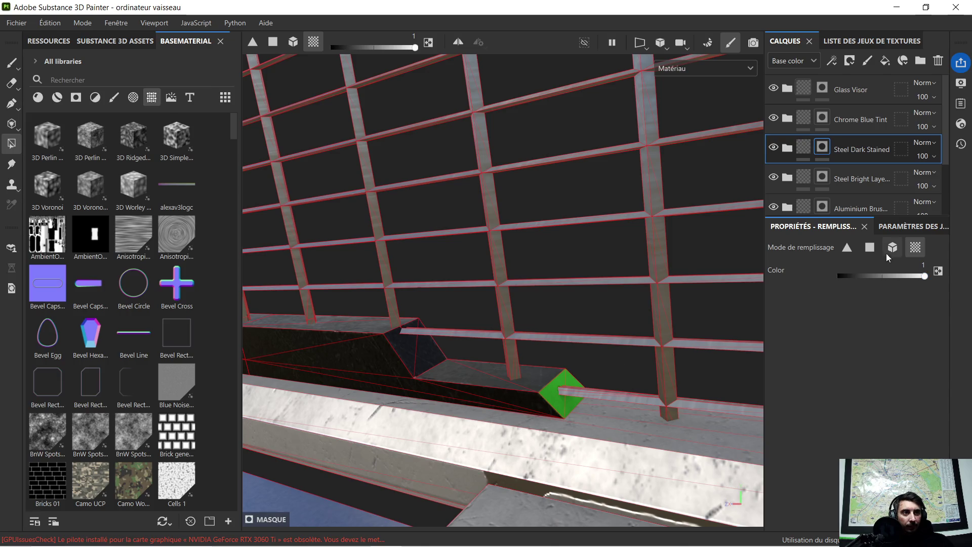
left_click(871, 248)
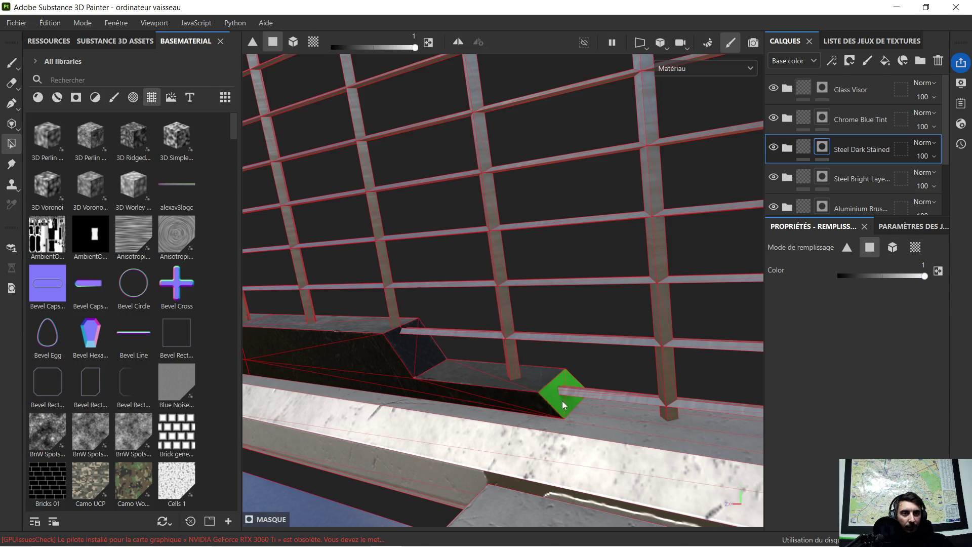
mouse_move(568, 400)
left_mouse_down("alt")
mouse_move(588, 346)
mouse_move(471, 312)
left_mouse_up("alt")
scroll(441, 302, "down", 4)
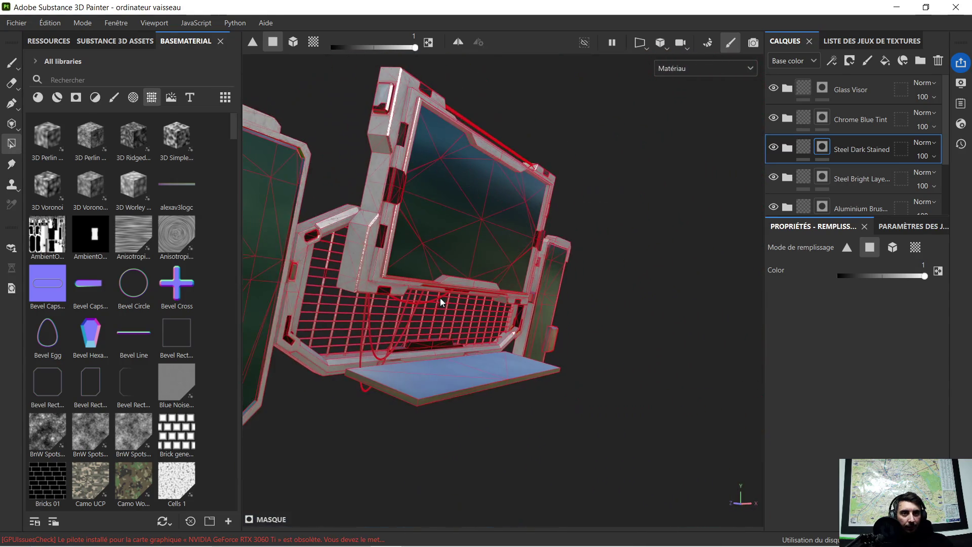
left_click_drag(413, 254, 473, 454, "alt")
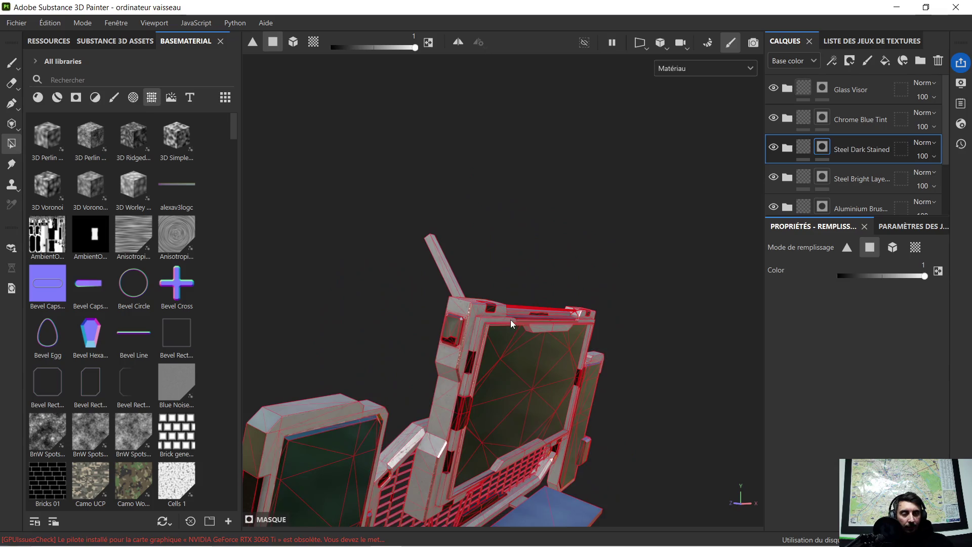
left_click_drag(510, 324, 486, 319, "alt")
scroll(455, 319, "up", 5)
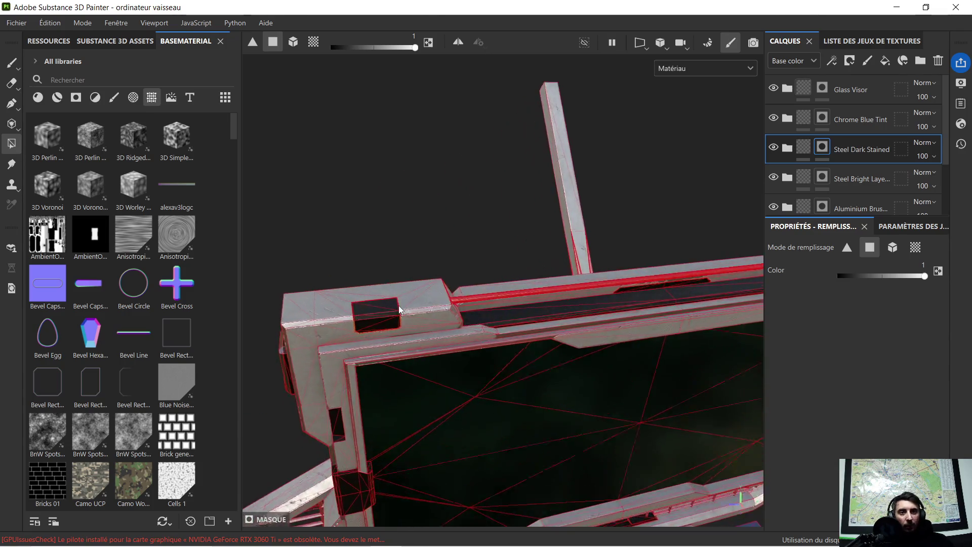
scroll(398, 305, "up", 4)
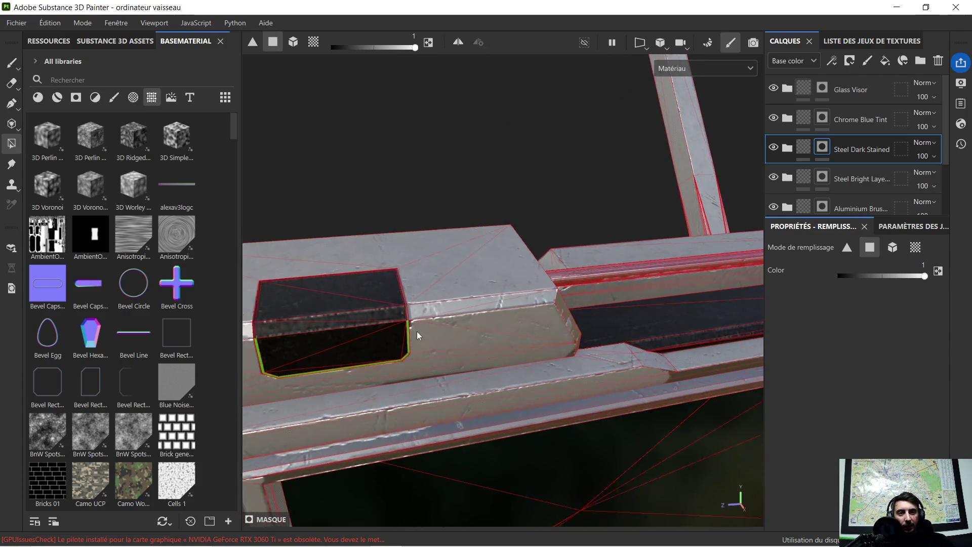
scroll(426, 334, "down", 5)
mouse_move(504, 329)
left_mouse_down("alt")
mouse_move(341, 352)
mouse_move(456, 342)
left_mouse_up("alt")
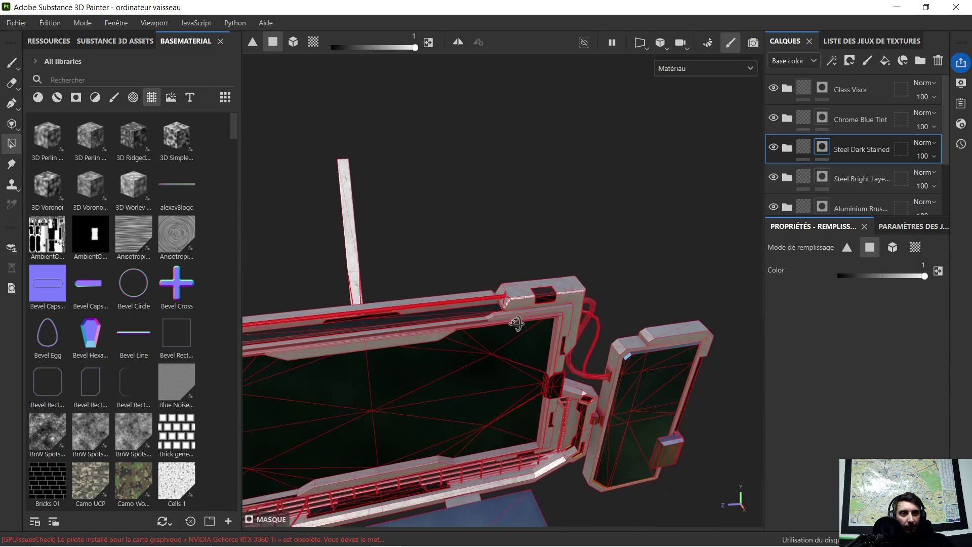
scroll(486, 342, "up", 3)
Inspect the side and back panels, then select the Steel Bright layer's mask.
mouse_move(524, 349)
left_mouse_down("alt")
mouse_move(507, 350)
mouse_move(532, 380)
mouse_move(585, 403)
mouse_move(531, 243)
mouse_move(532, 213)
left_mouse_up("alt")
scroll(532, 380, "up", 3)
scroll(600, 342, "down", 3)
mouse_move(603, 342)
left_mouse_down("alt")
mouse_move(556, 272)
mouse_move(516, 350)
mouse_move(539, 289)
mouse_move(444, 351)
mouse_move(525, 240)
mouse_move(486, 259)
mouse_move(429, 360)
left_mouse_up("alt")
scroll(471, 319, "up", 5)
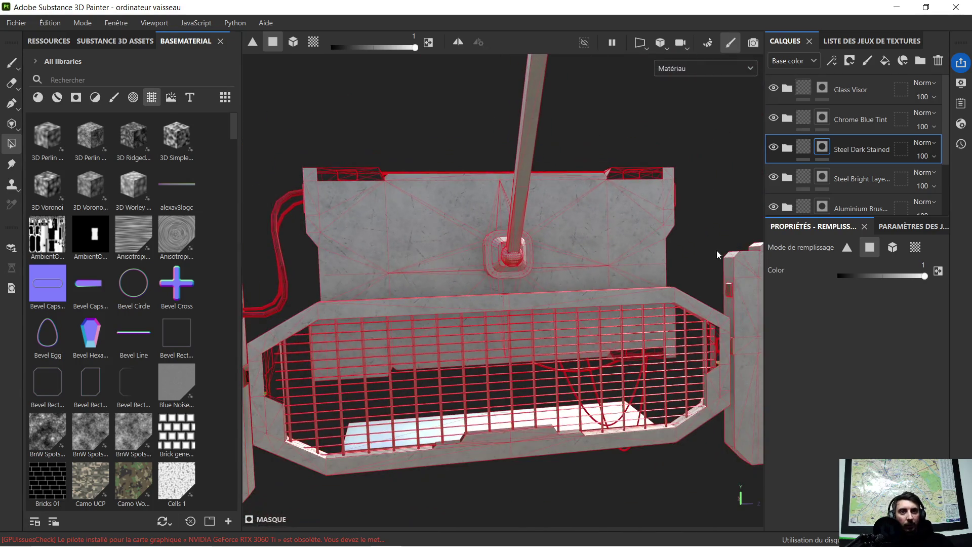
mouse_move(716, 250)
left_mouse_down("alt")
mouse_move(587, 328)
mouse_move(546, 224)
left_mouse_up("alt")
scroll(497, 229, "up", 5)
scroll(494, 230, "up", 3)
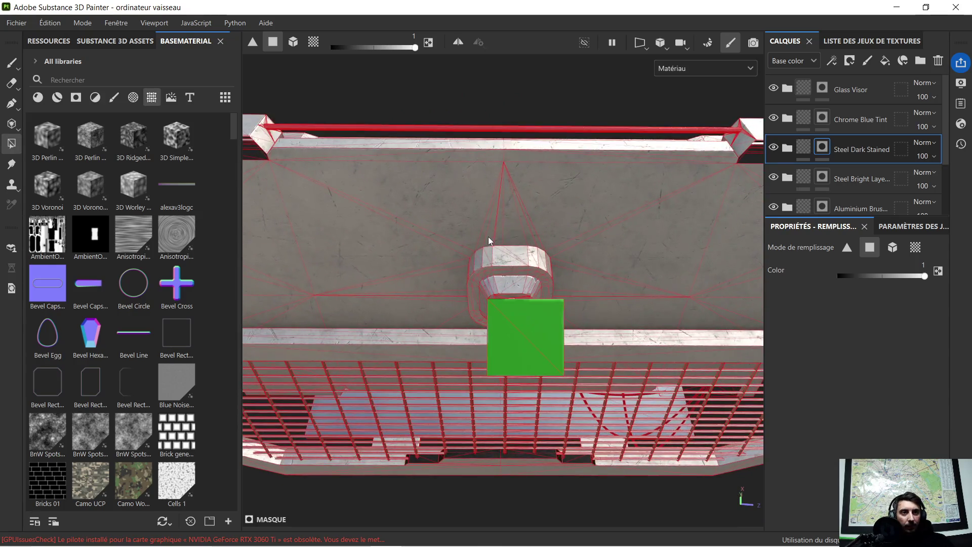
scroll(489, 236, "down", 3)
mouse_move(483, 258)
left_mouse_down("alt")
mouse_move(547, 259)
mouse_move(452, 247)
left_mouse_up("alt")
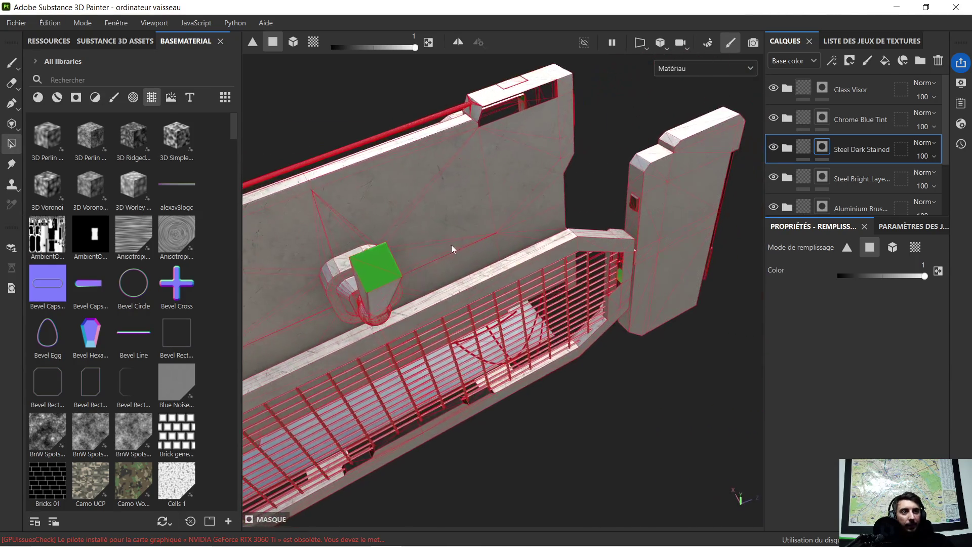
left_click(822, 180)
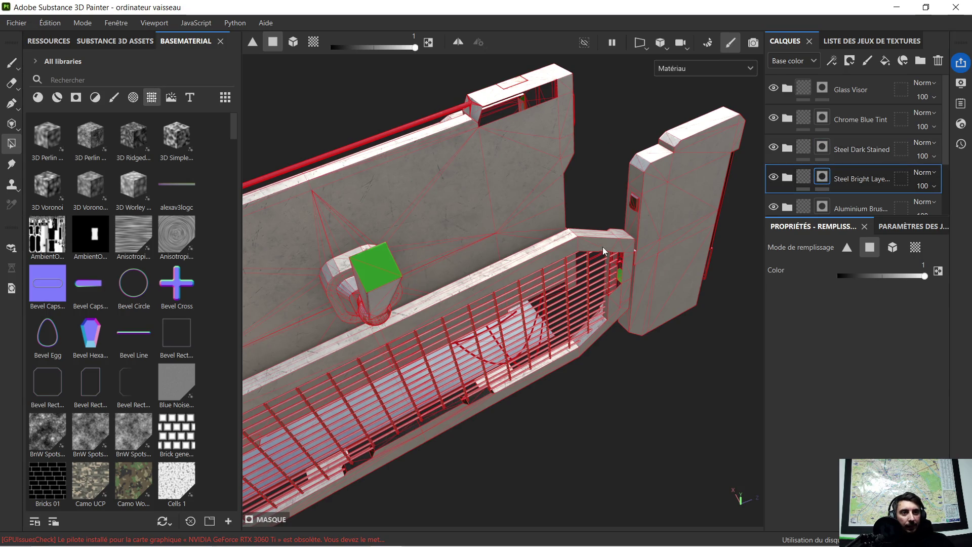
left_click(373, 264)
mouse_move(372, 269)
left_mouse_down("alt")
mouse_move(583, 195)
mouse_move(488, 181)
mouse_move(367, 268)
mouse_move(486, 197)
mouse_move(327, 287)
mouse_move(600, 270)
mouse_move(672, 246)
mouse_move(583, 255)
left_mouse_up("alt")
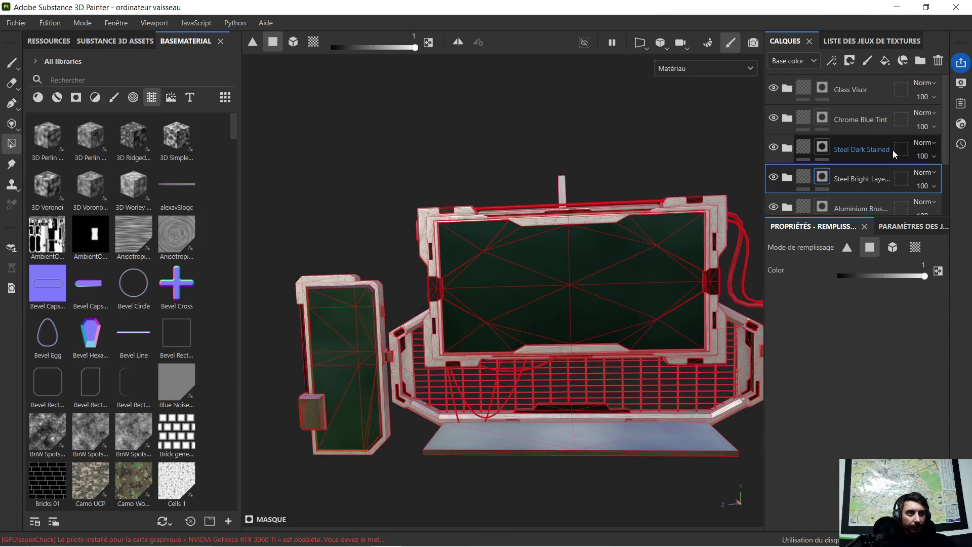
scroll(857, 130, "down", 3)
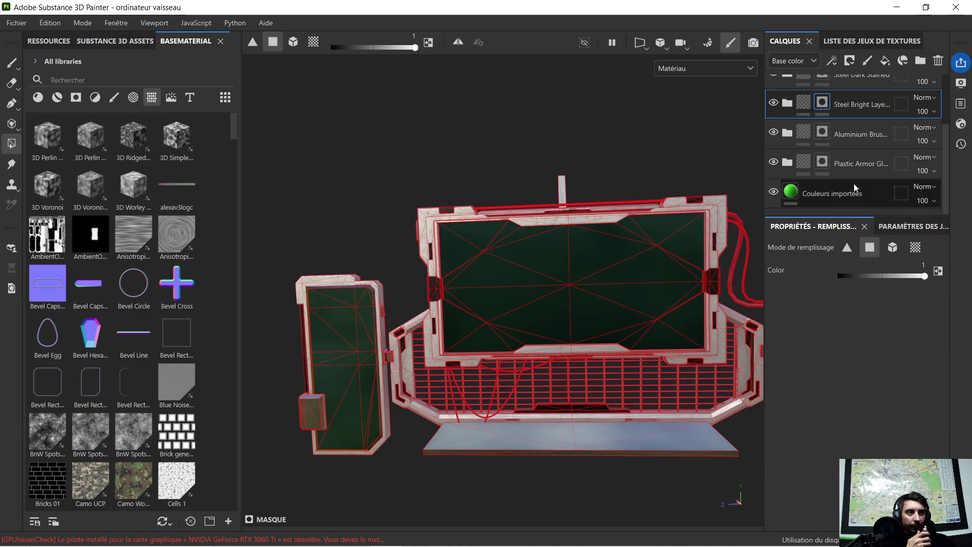
Set the Couleurs importées layer's Base color back to black (#000000).
left_click(822, 194)
left_click(879, 422)
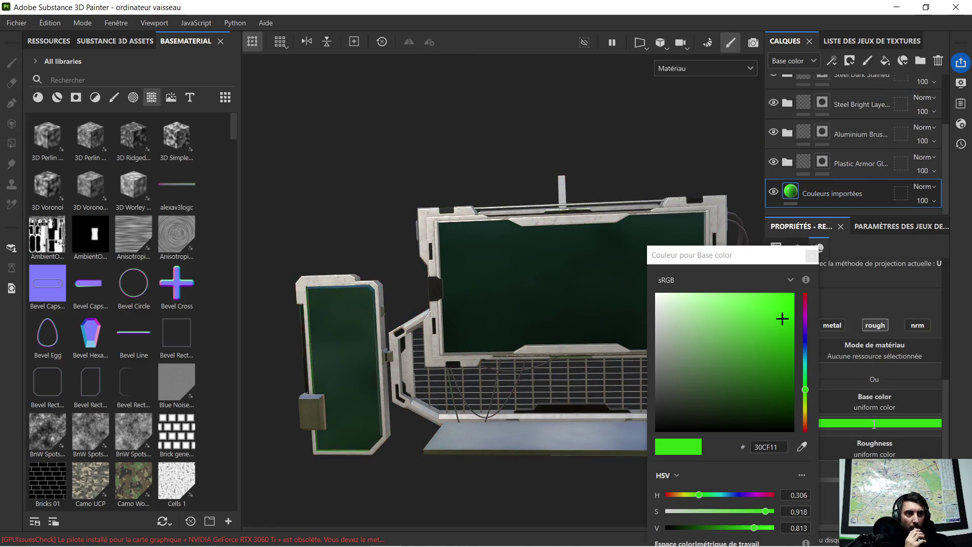
left_click_drag(781, 422, 782, 430)
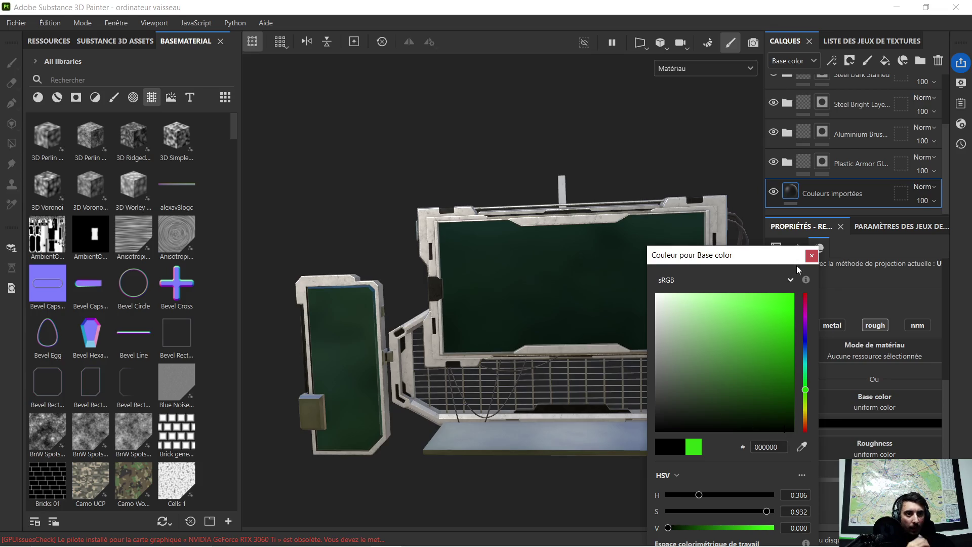
left_click(811, 255)
scroll(619, 144, "up", 8)
scroll(619, 144, "up", 8)
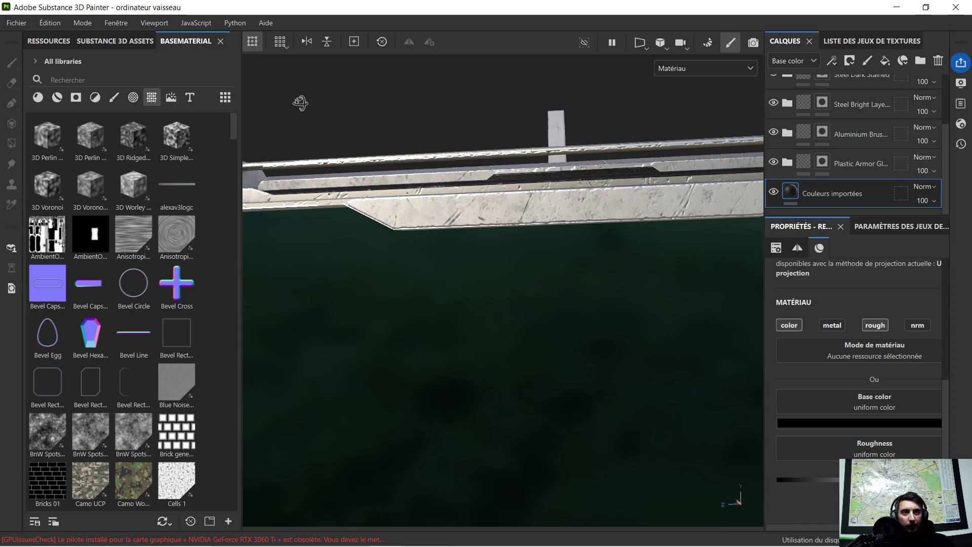
mouse_move(304, 101)
left_mouse_down("alt")
mouse_move(532, 181)
mouse_move(689, 187)
left_mouse_up("alt")
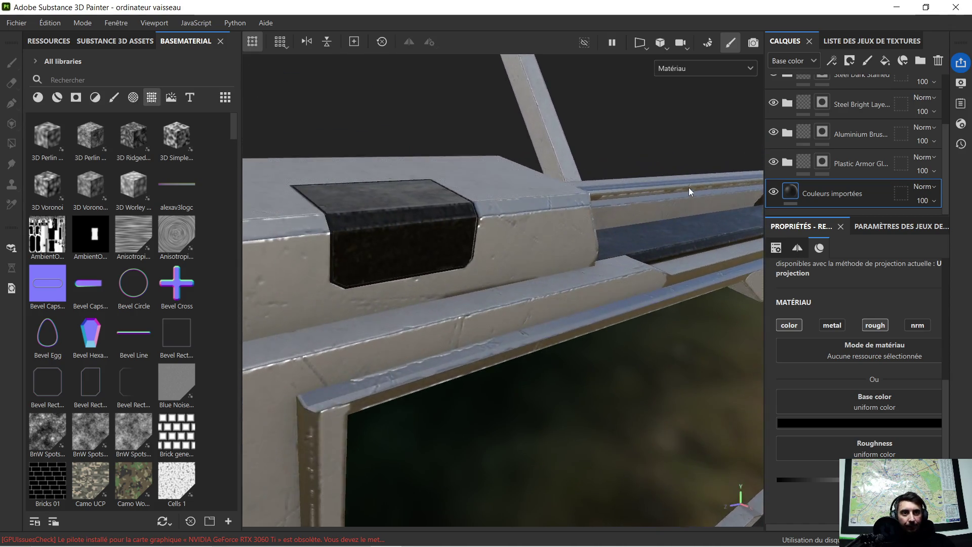
mouse_move(528, 164)
left_mouse_down("alt")
mouse_move(476, 190)
mouse_move(463, 153)
left_mouse_up("alt")
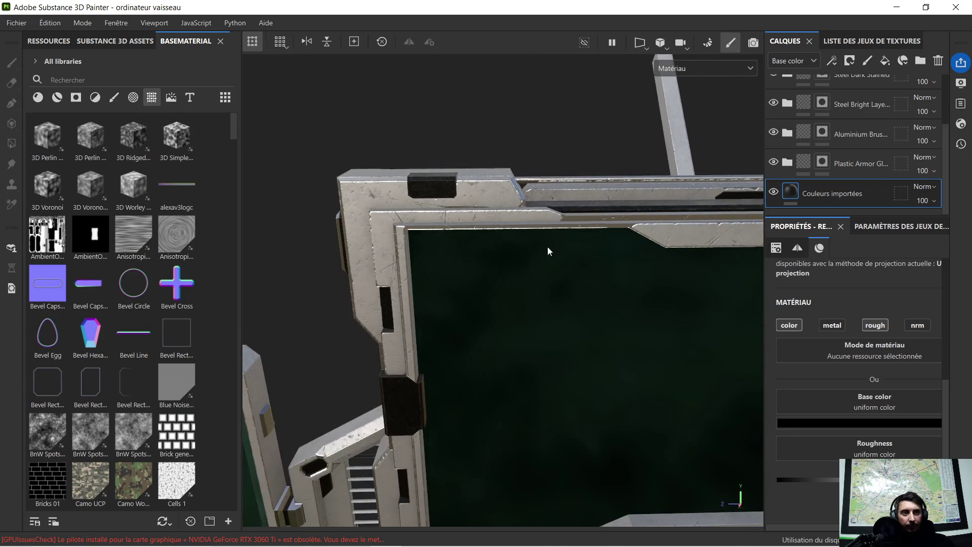
scroll(547, 247, "down", 5)
mouse_move(578, 310)
left_mouse_down("alt")
mouse_move(467, 224)
mouse_move(527, 257)
mouse_move(536, 251)
left_mouse_up("alt")
scroll(545, 254, "up", 6)
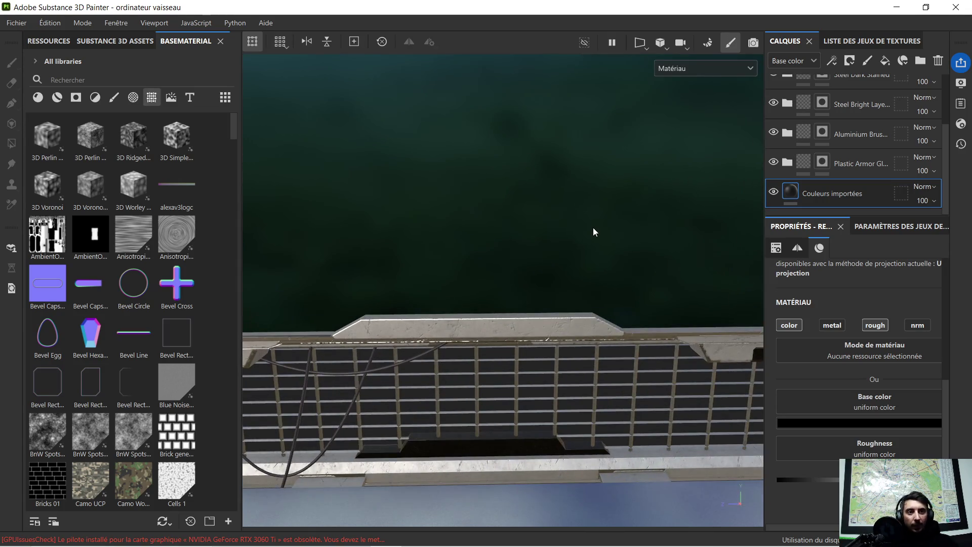
left_click_drag(593, 227, 552, 265, "alt")
scroll(557, 215, "down", 5)
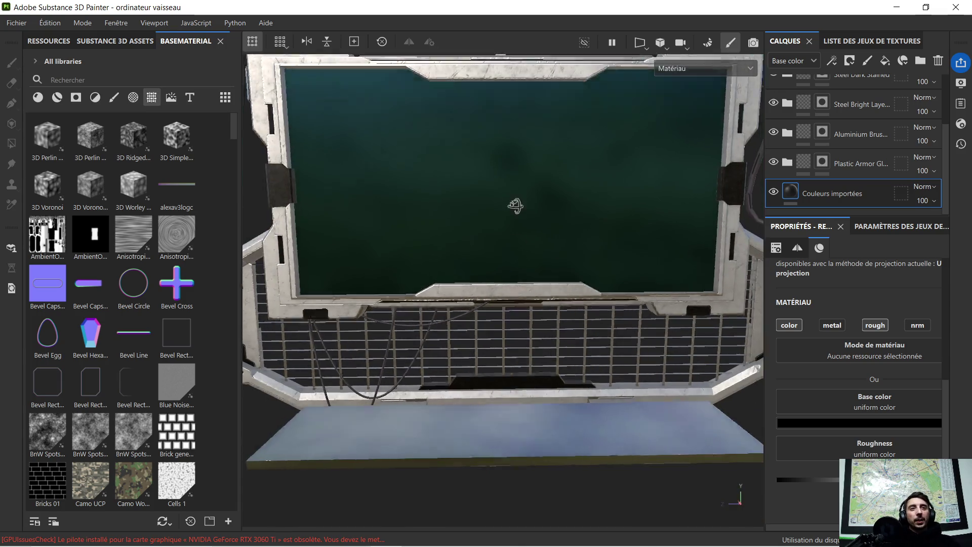
left_click_drag(518, 223, 472, 211, "alt")
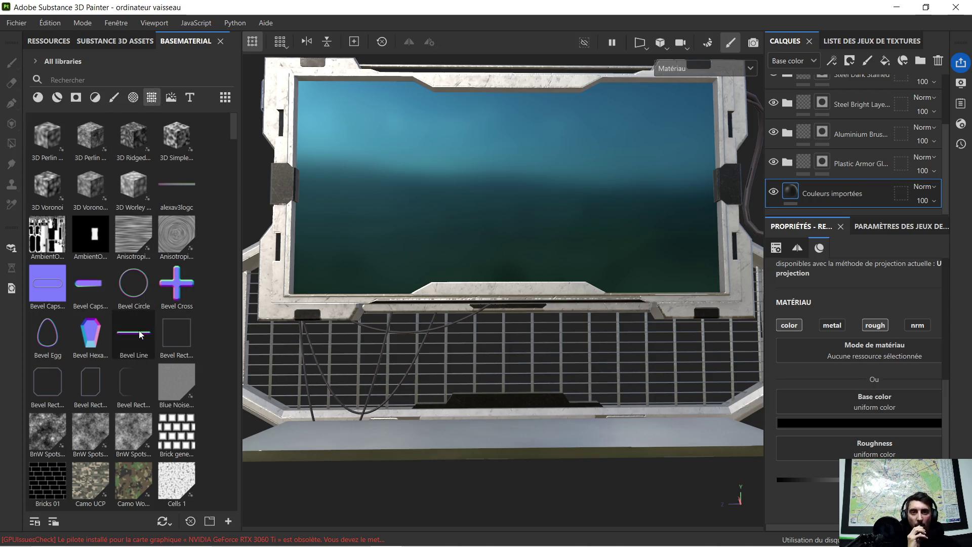
mouse_move(134, 333)
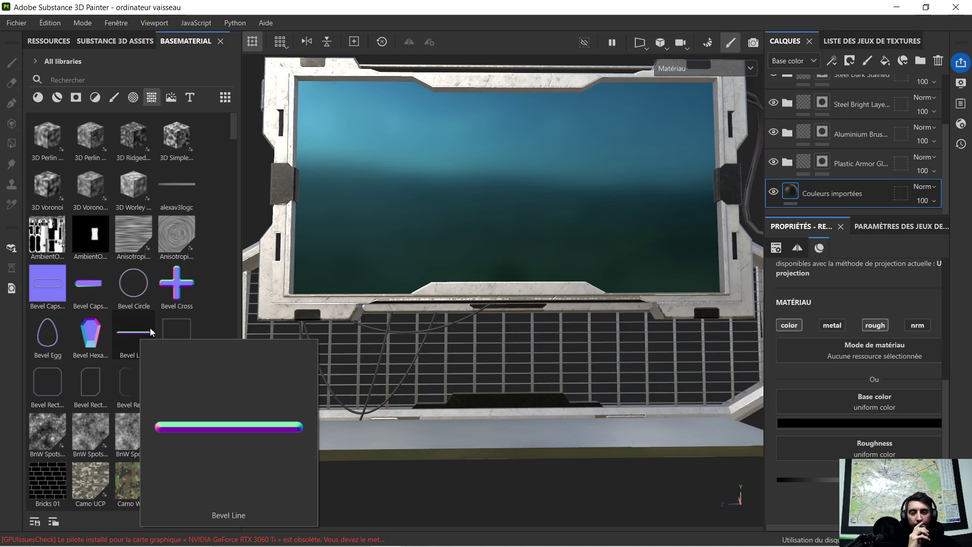
scroll(149, 328, "down", 6)
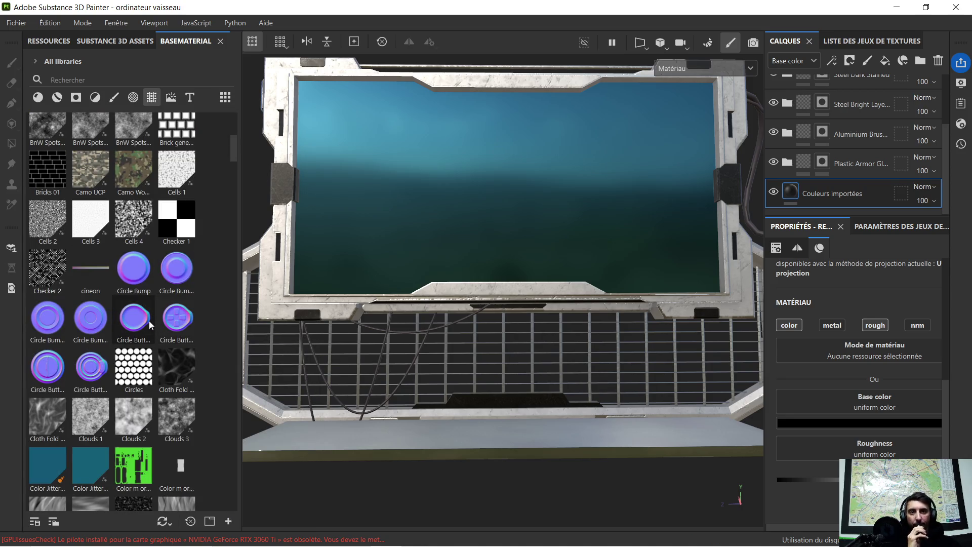
scroll(149, 315, "down", 3)
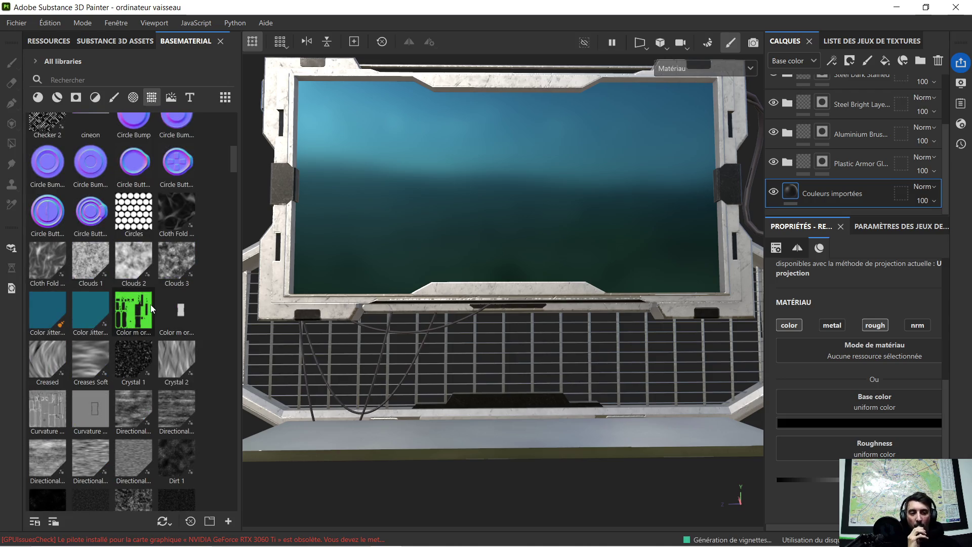
scroll(150, 305, "down", 3)
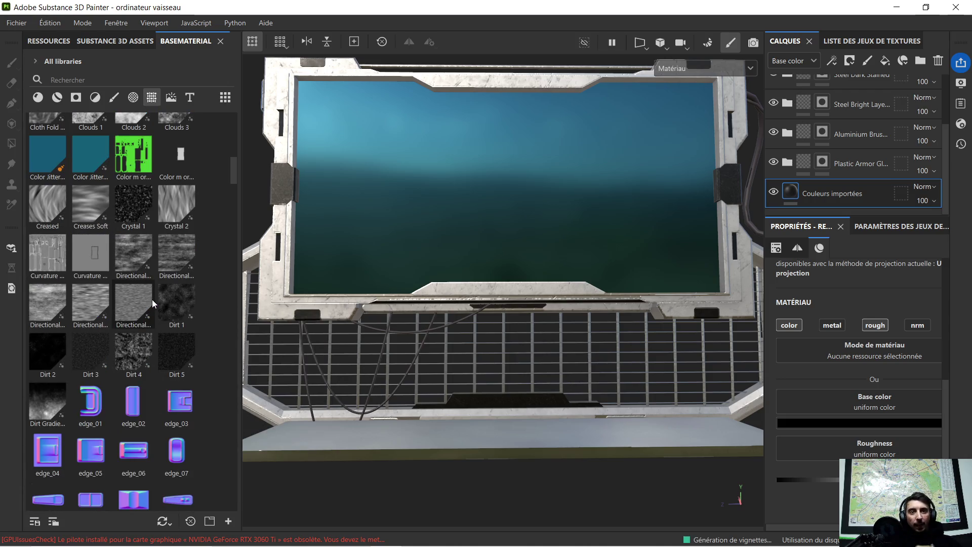
scroll(157, 334, "down", 3)
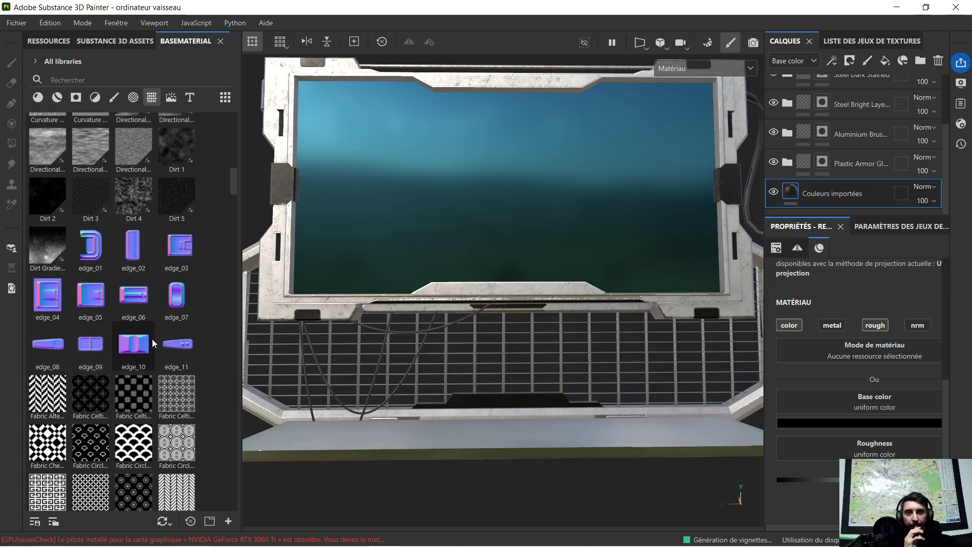
scroll(155, 329, "down", 3)
scroll(145, 322, "down", 3)
scroll(141, 304, "down", 3)
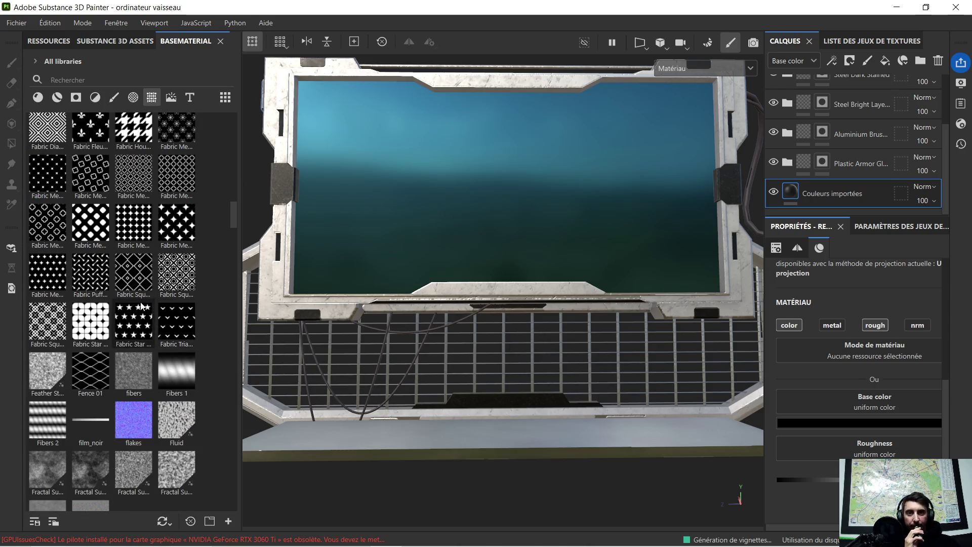
scroll(136, 293, "down", 3)
scroll(136, 294, "down", 3)
scroll(134, 286, "down", 3)
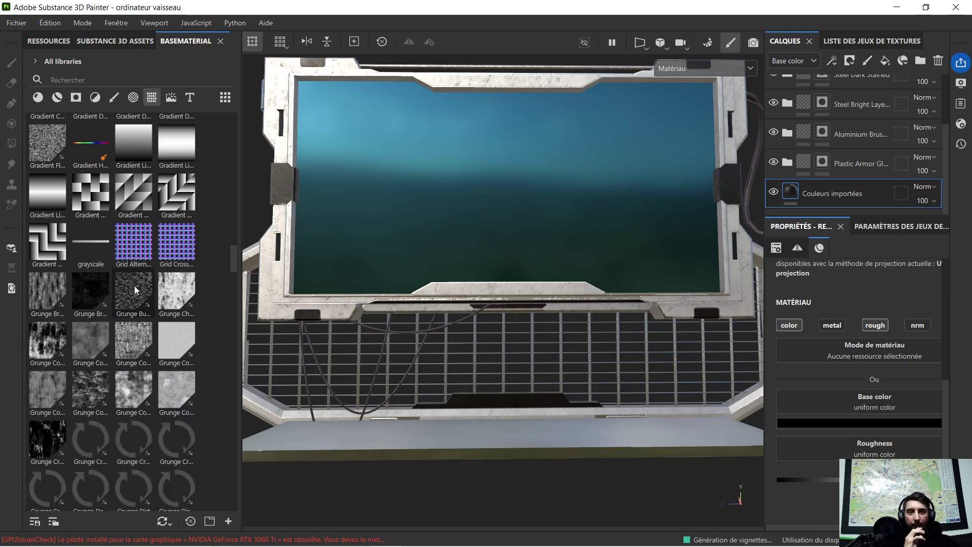
scroll(155, 282, "down", 3)
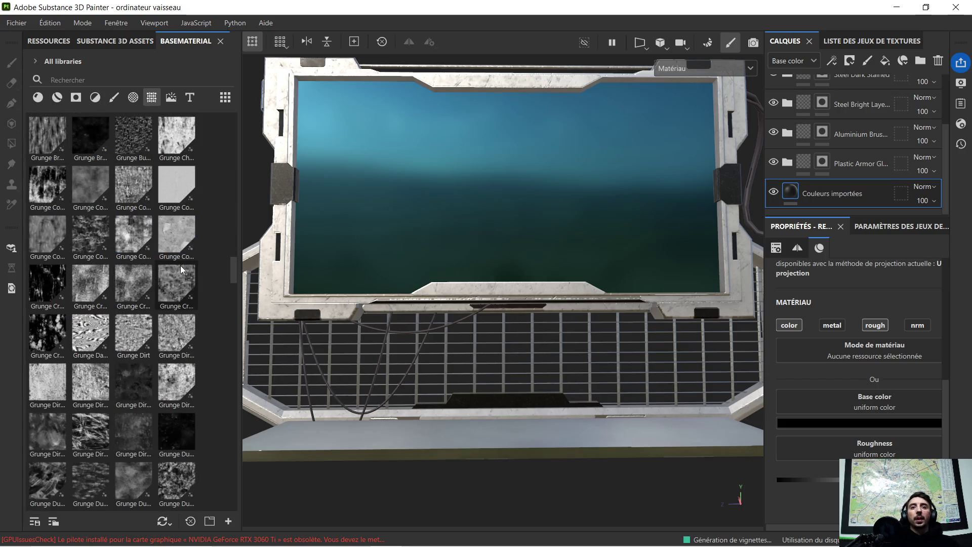
scroll(180, 265, "down", 3)
scroll(178, 253, "down", 3)
scroll(165, 280, "down", 3)
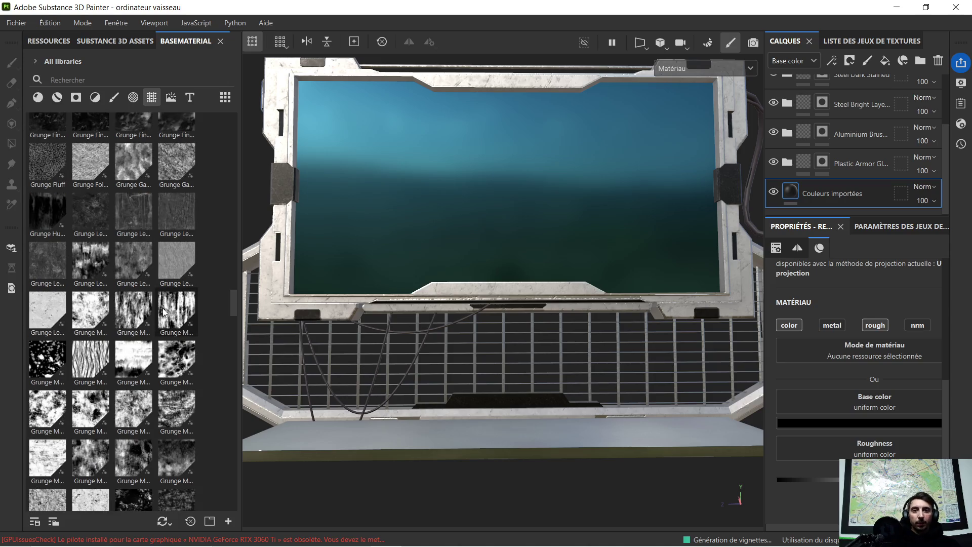
scroll(163, 304, "down", 3)
scroll(162, 329, "down", 5)
scroll(162, 328, "down", 5)
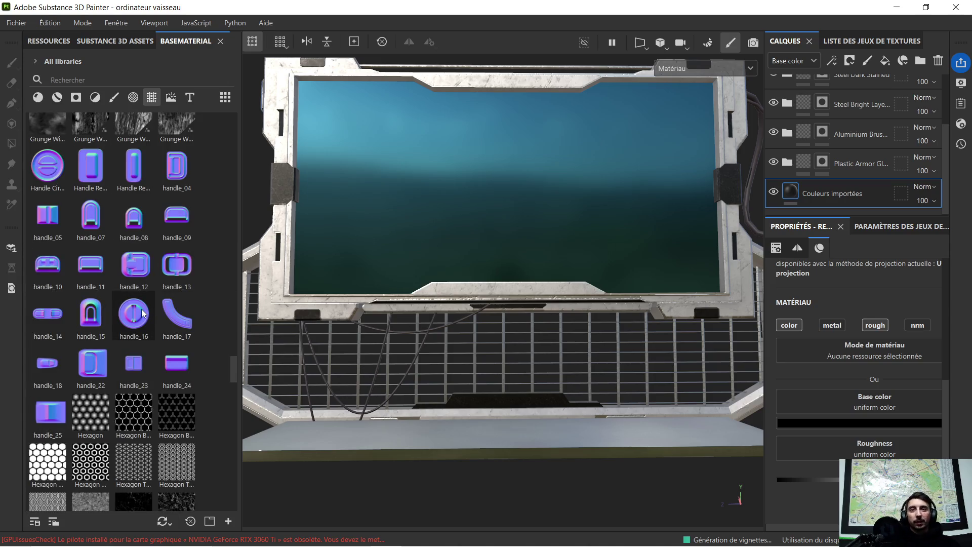
scroll(142, 313, "down", 5)
scroll(142, 289, "down", 4)
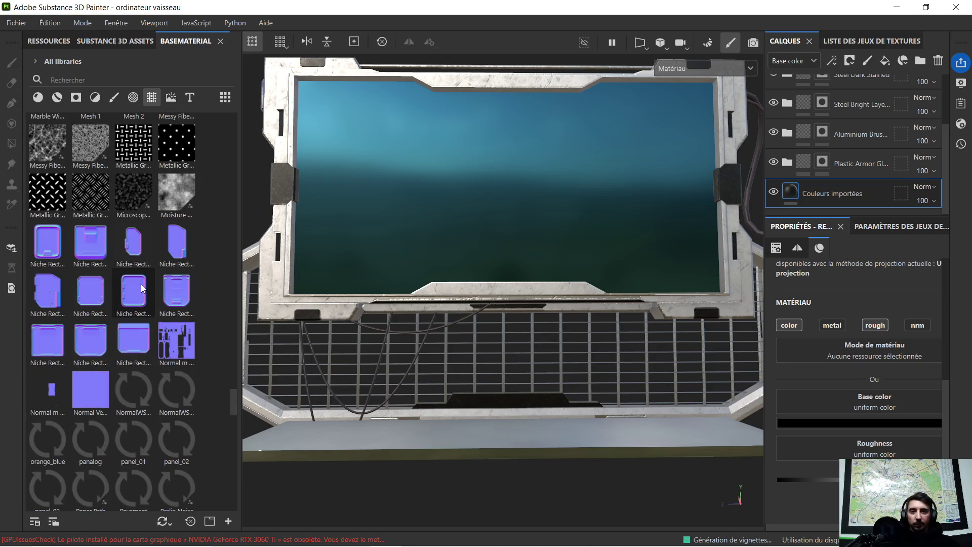
scroll(142, 289, "down", 3)
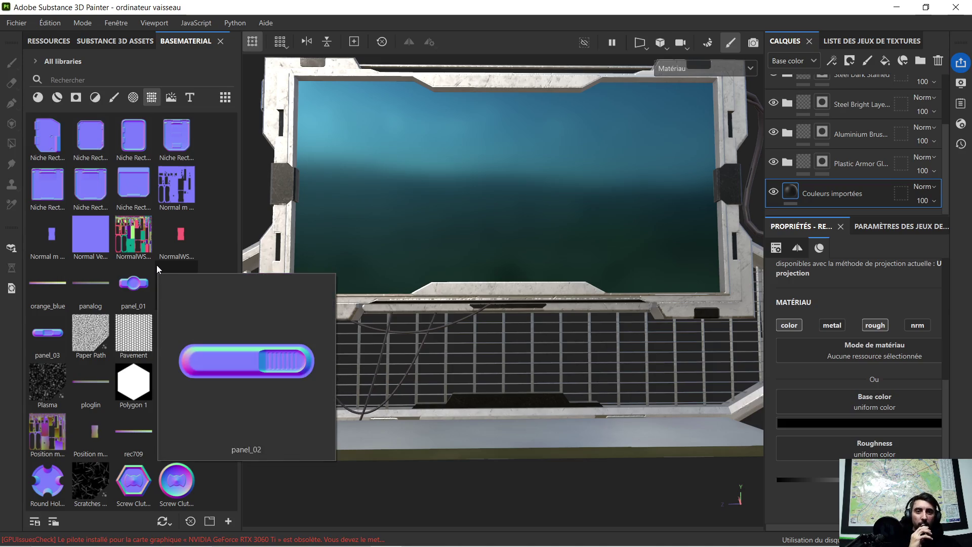
scroll(156, 265, "down", 3)
scroll(150, 292, "down", 5)
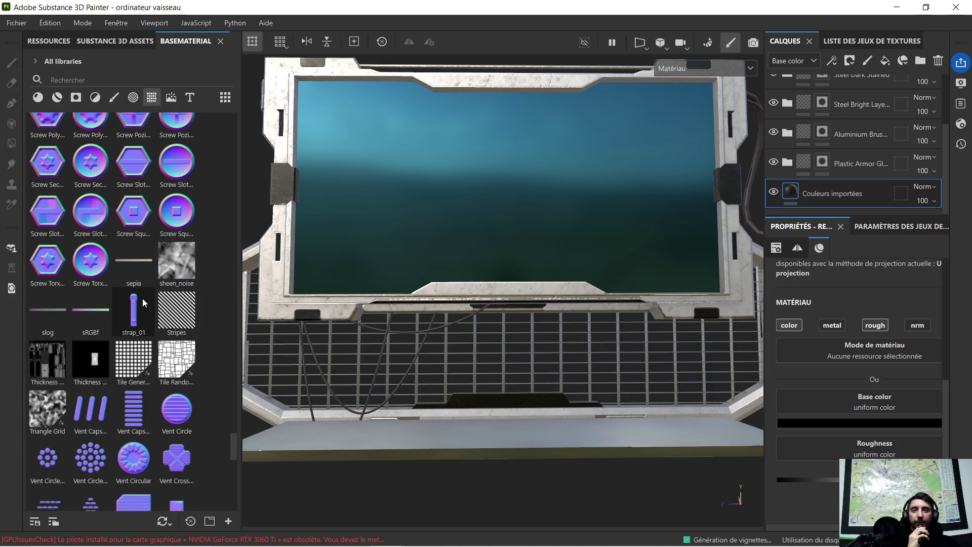
scroll(143, 298, "down", 4)
scroll(157, 315, "down", 4)
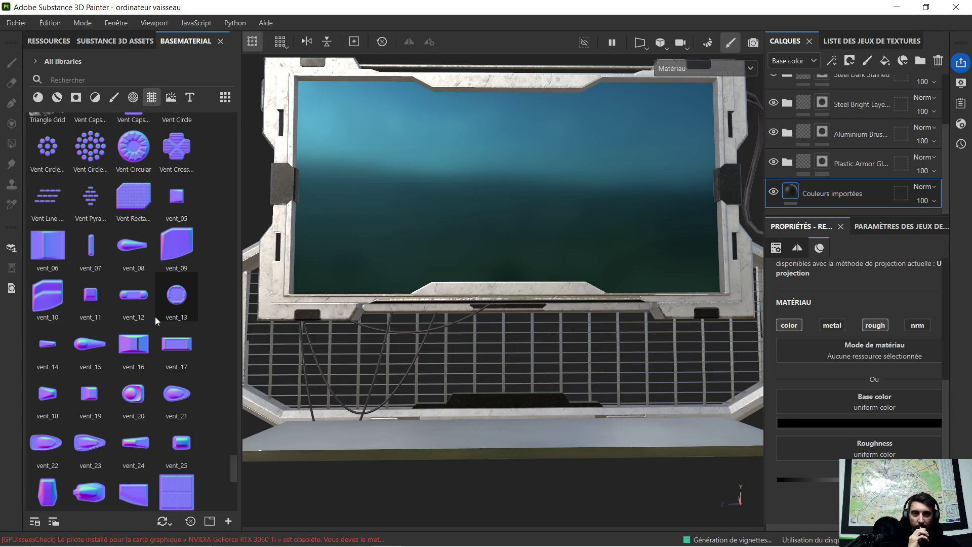
scroll(155, 316, "down", 4)
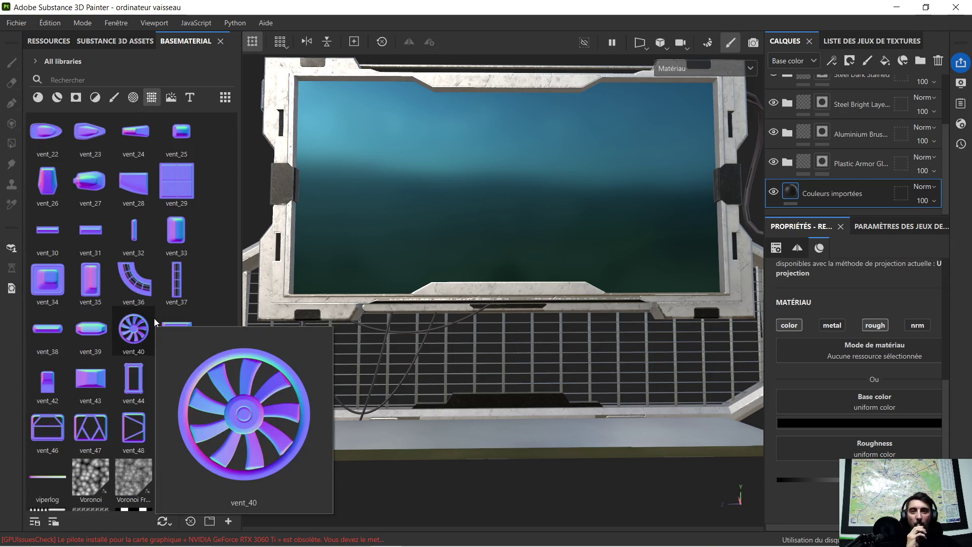
scroll(156, 316, "up", 5)
scroll(156, 312, "up", 5)
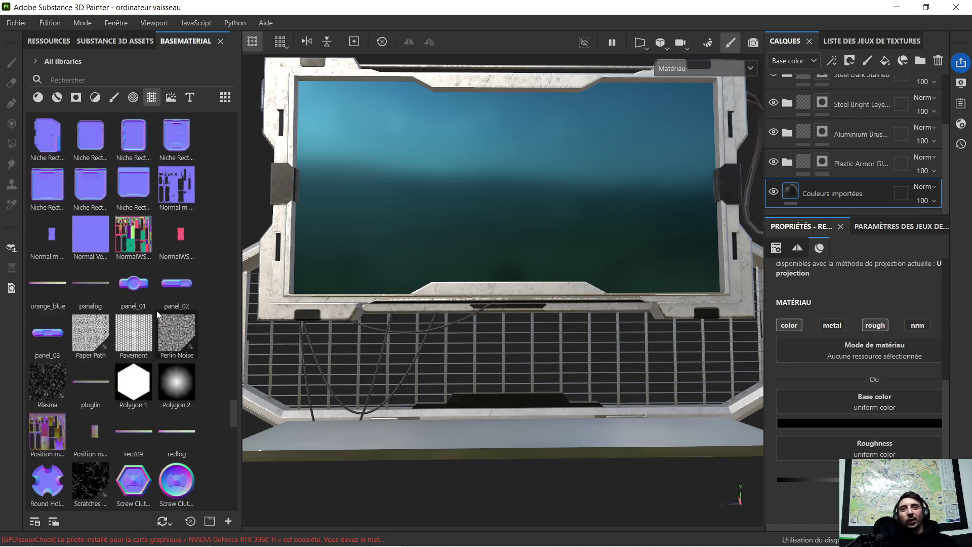
scroll(156, 310, "up", 5)
scroll(156, 310, "up", 5)
scroll(156, 304, "up", 5)
scroll(154, 288, "up", 3)
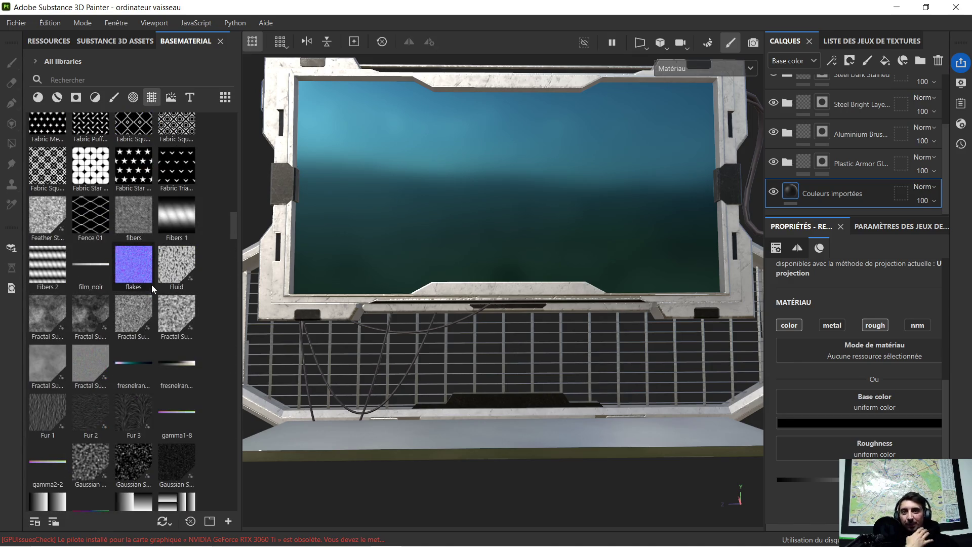
scroll(151, 285, "up", 5)
scroll(148, 284, "up", 5)
scroll(119, 283, "up", 5)
scroll(125, 277, "up", 5)
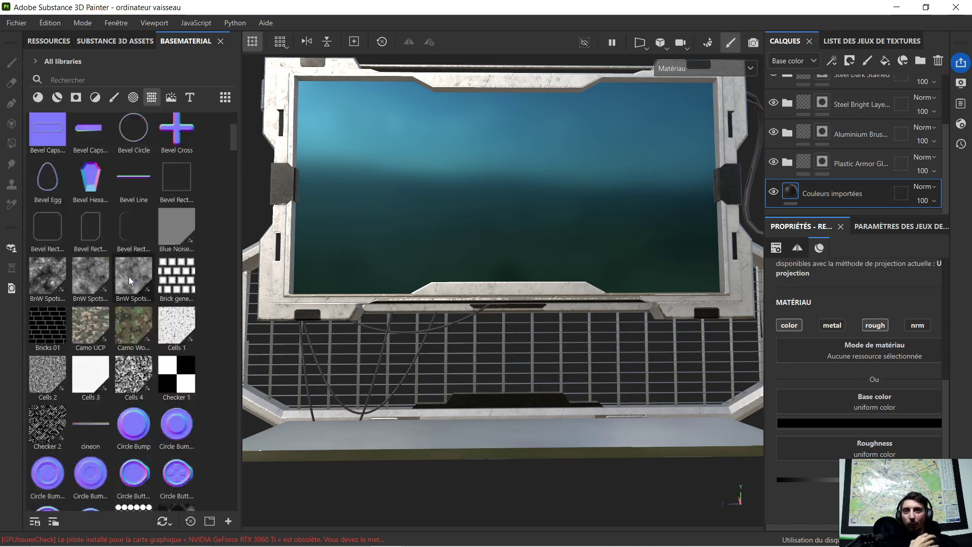
scroll(128, 276, "up", 3)
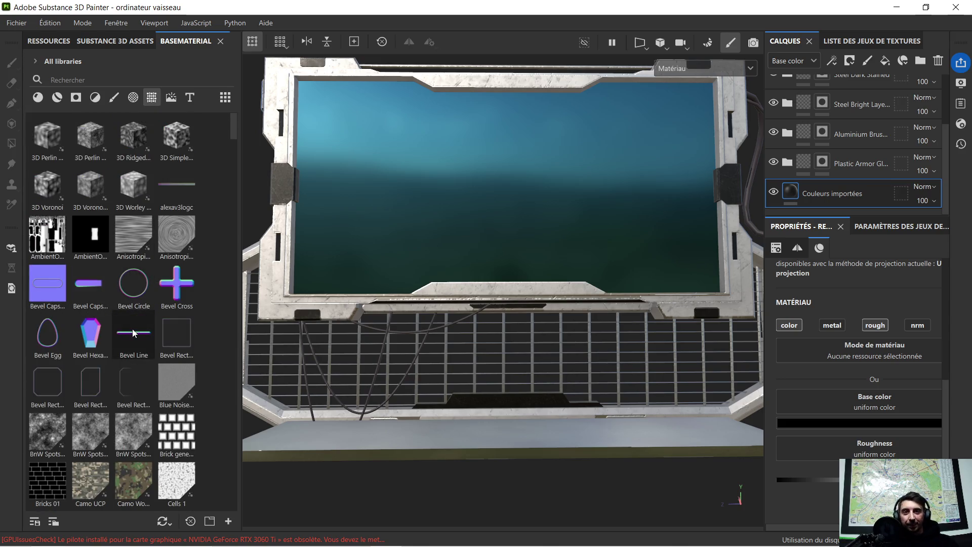
Drop the Bevel Line stamp onto the mesh below the screen on the Normal channel.
left_click_drag(133, 334, 493, 284)
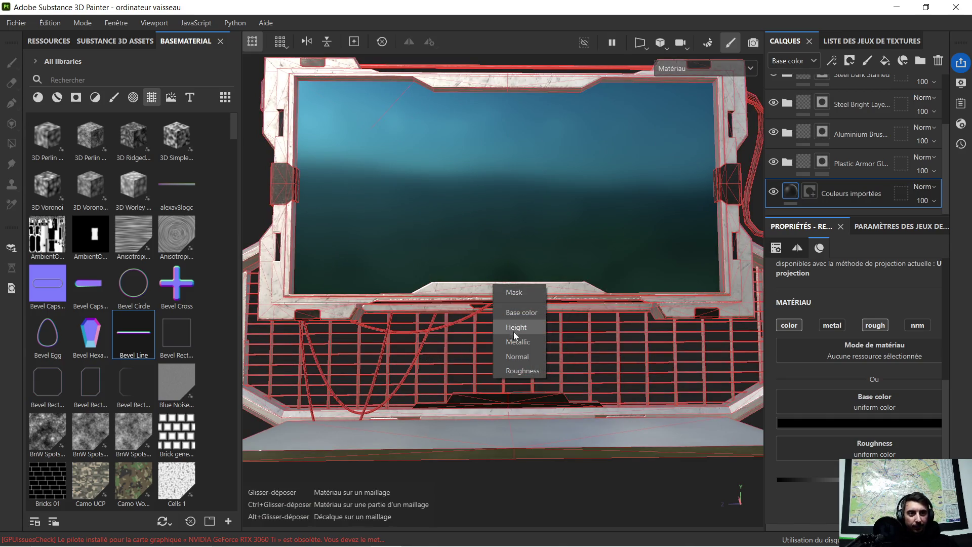
left_click(516, 355)
scroll(536, 275, "up", 3)
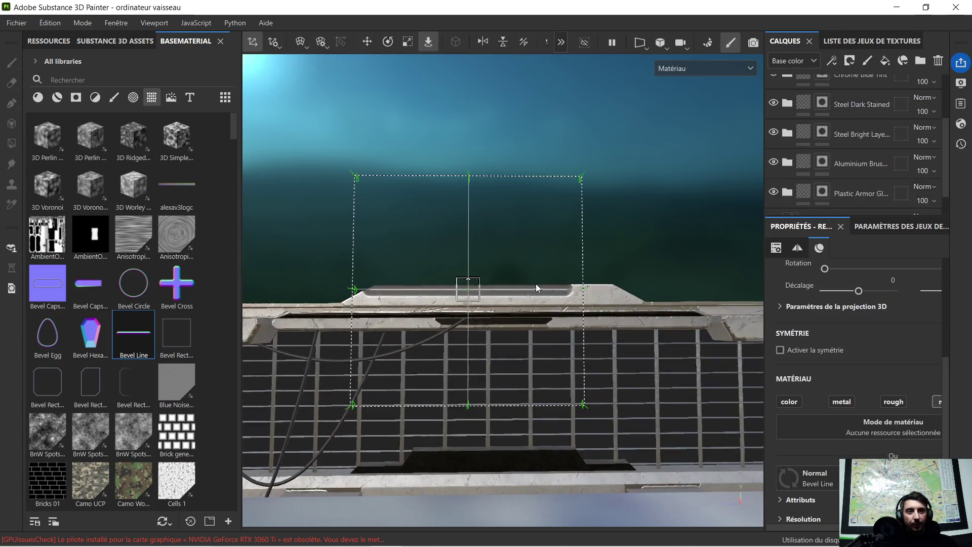
scroll(433, 219, "up", 2)
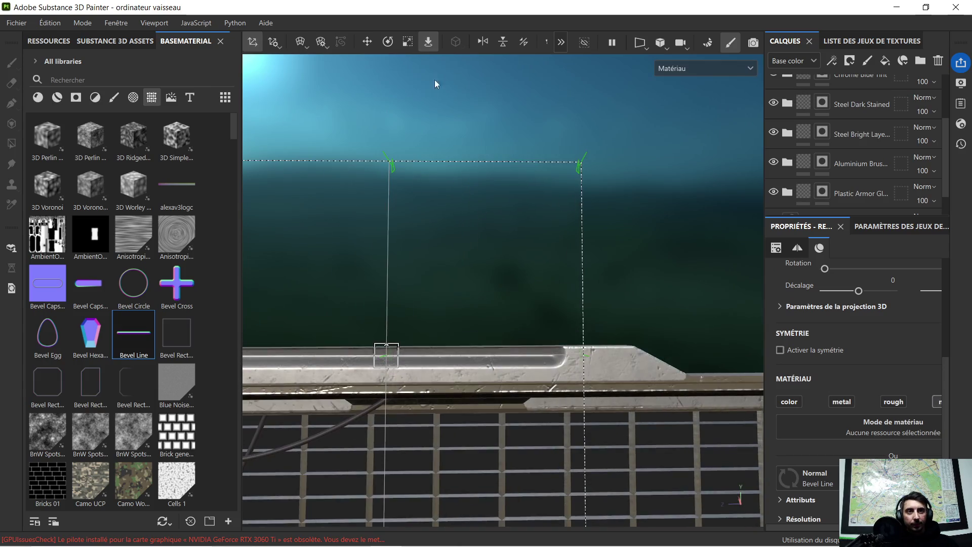
Shrink the Bevel Line projection, then move it down and right to center it on the slab.
left_click(407, 42)
left_click_drag(385, 356, 308, 377)
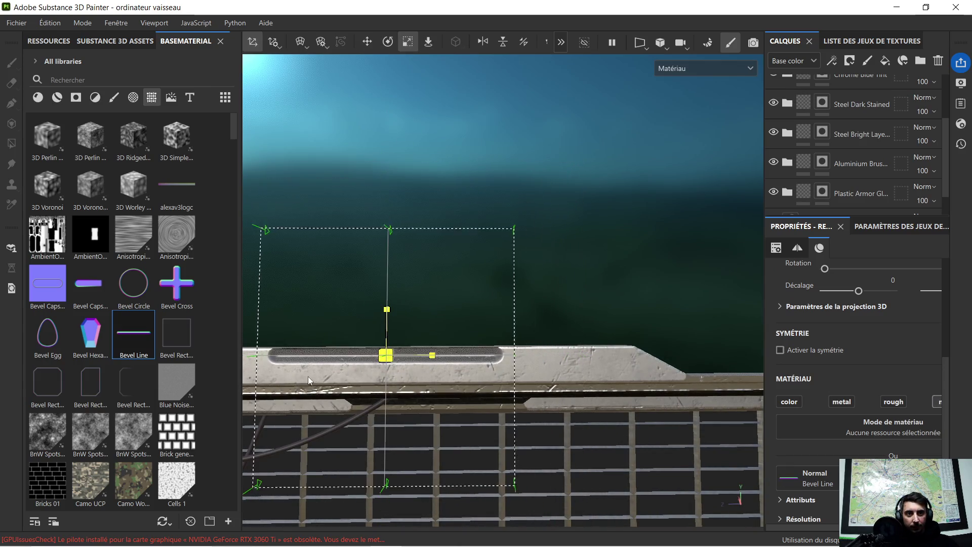
left_click_drag(408, 281, 366, 100, "alt")
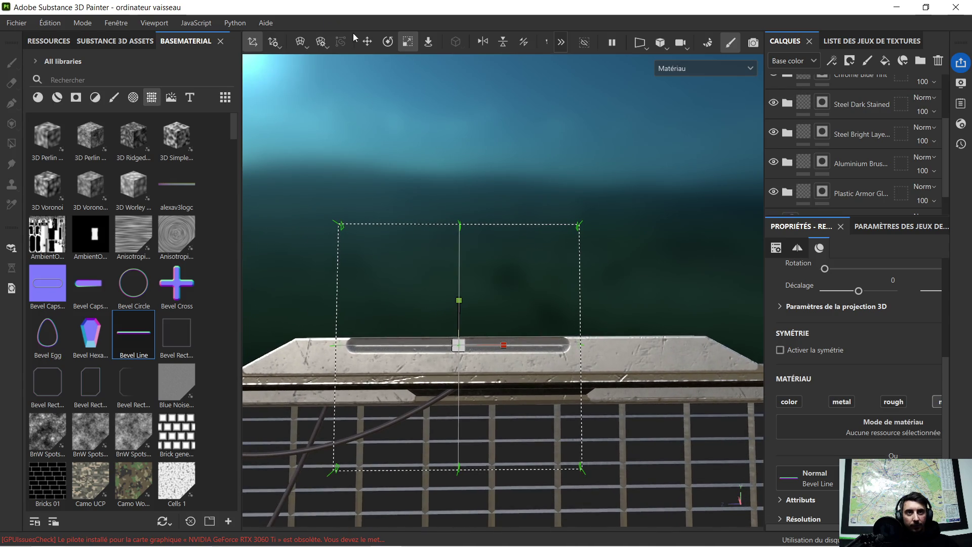
left_click(367, 42)
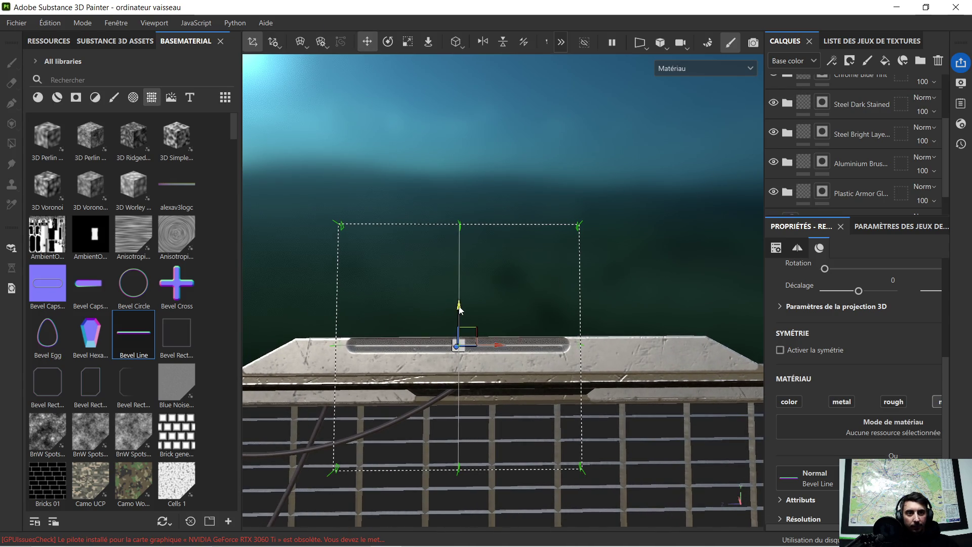
left_click_drag(459, 308, 459, 317)
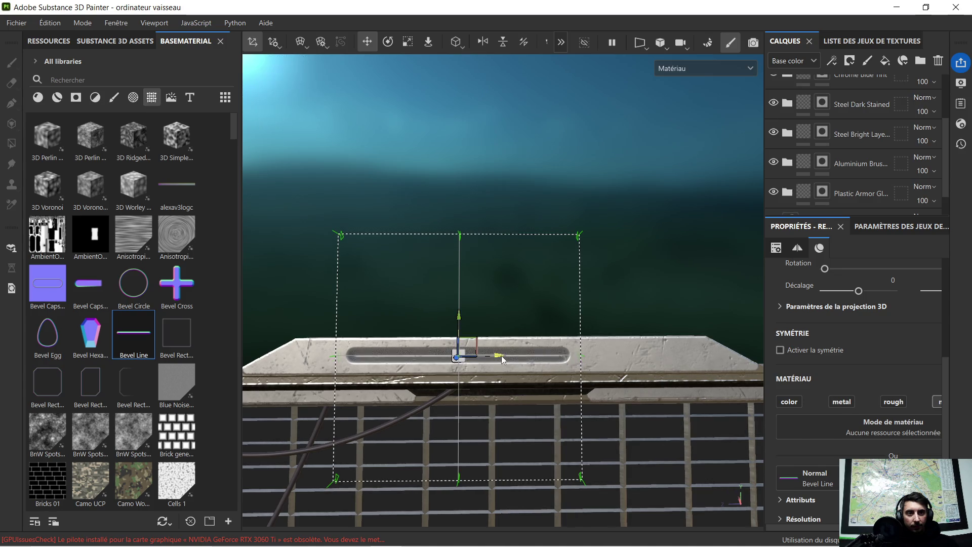
left_click_drag(498, 356, 545, 352)
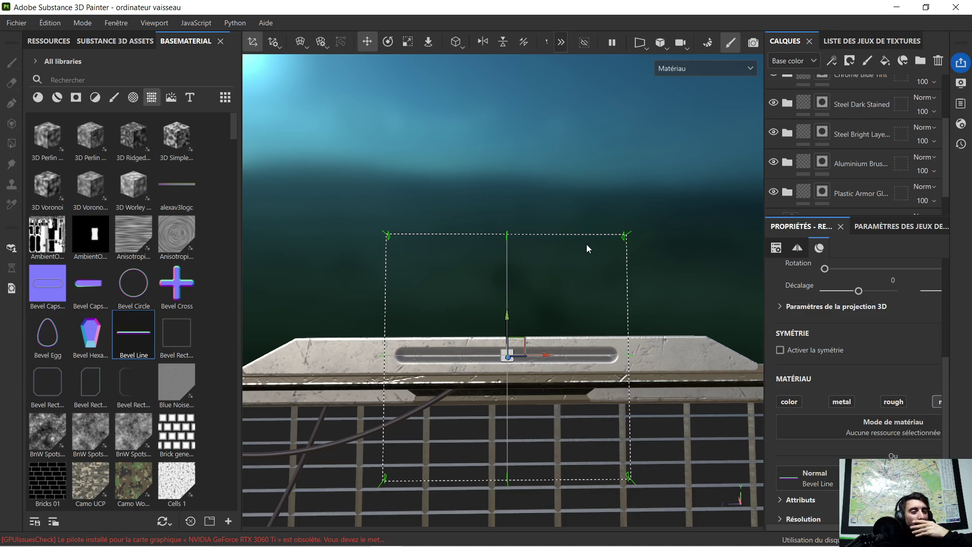
scroll(586, 244, "down", 3)
scroll(538, 218, "down", 4)
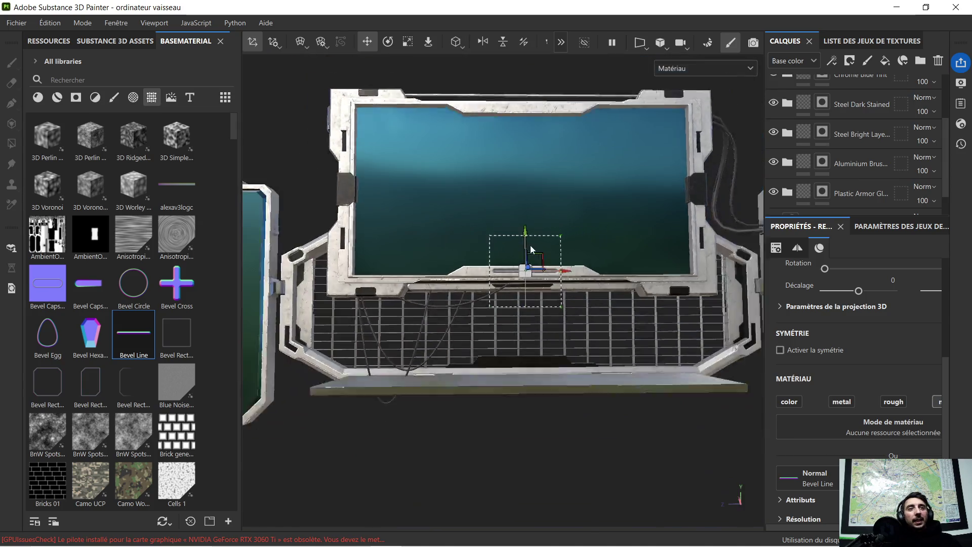
scroll(530, 245, "down", 3)
scroll(506, 204, "down", 1)
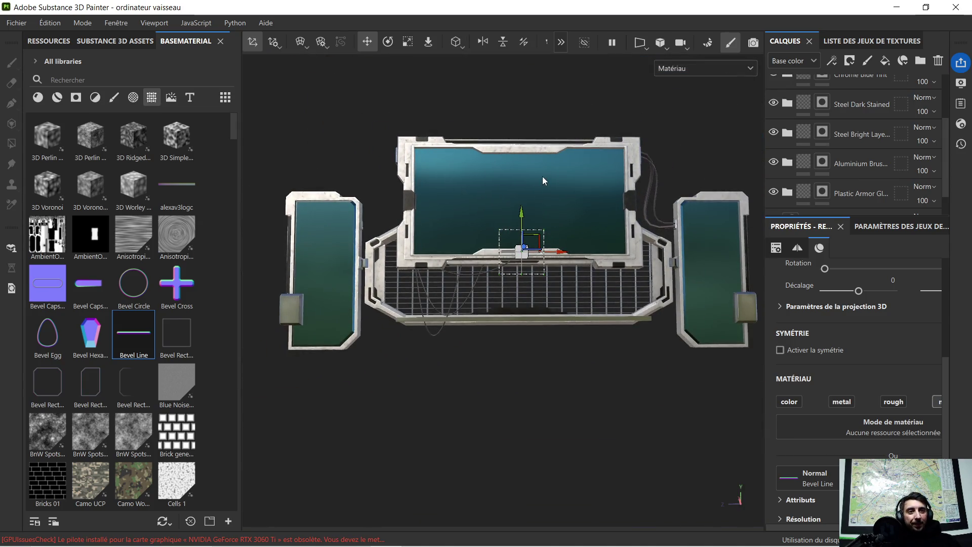
mouse_move(542, 176)
left_mouse_down("alt")
mouse_move(525, 242)
mouse_move(513, 241)
left_mouse_up("alt")
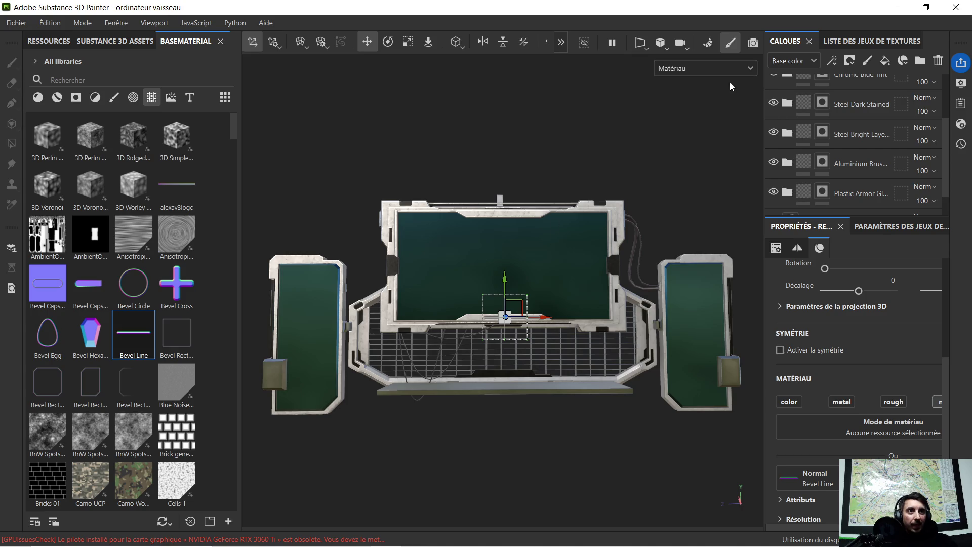
scroll(414, 230, "up", 1)
scroll(449, 237, "up", 1)
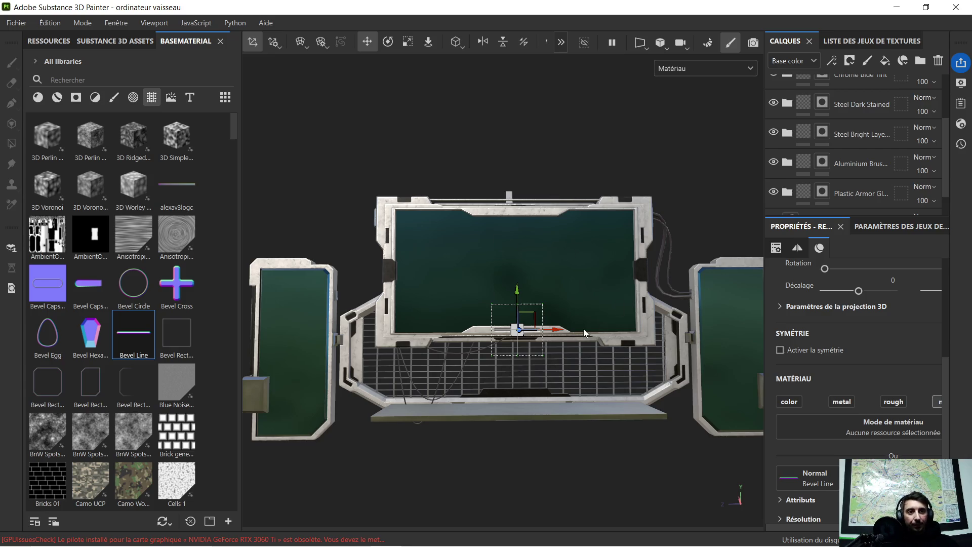
scroll(577, 331, "up", 8)
scroll(547, 319, "up", 5)
mouse_move(408, 274)
middle_mouse_down("alt")
mouse_move(499, 280)
mouse_move(554, 268)
middle_mouse_up("alt")
scroll(827, 116, "up", 3)
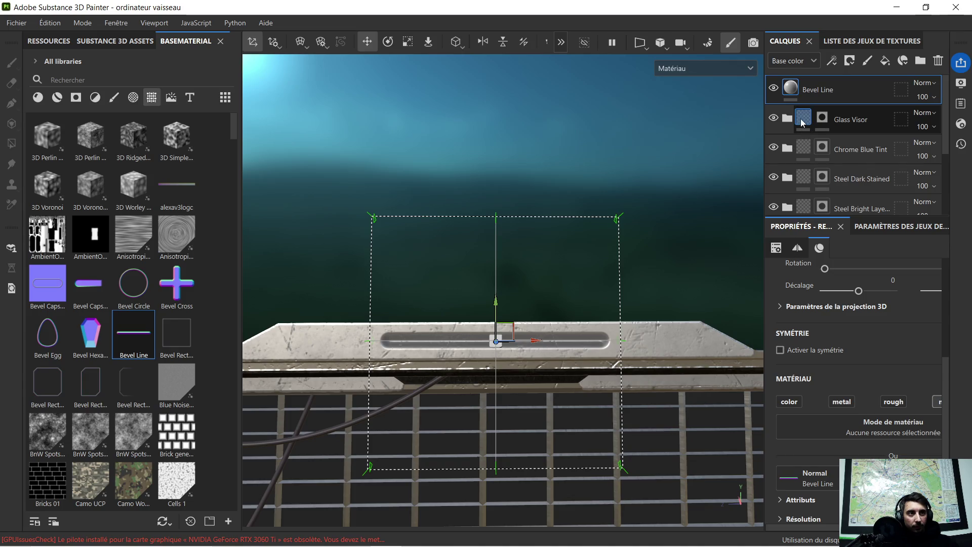
End stamp placement by selecting the Glass Visor layer and orbit to diagonal views of the groove.
left_click(851, 119)
mouse_move(528, 289)
middle_mouse_down()
mouse_move(528, 221)
mouse_move(544, 215)
middle_mouse_up()
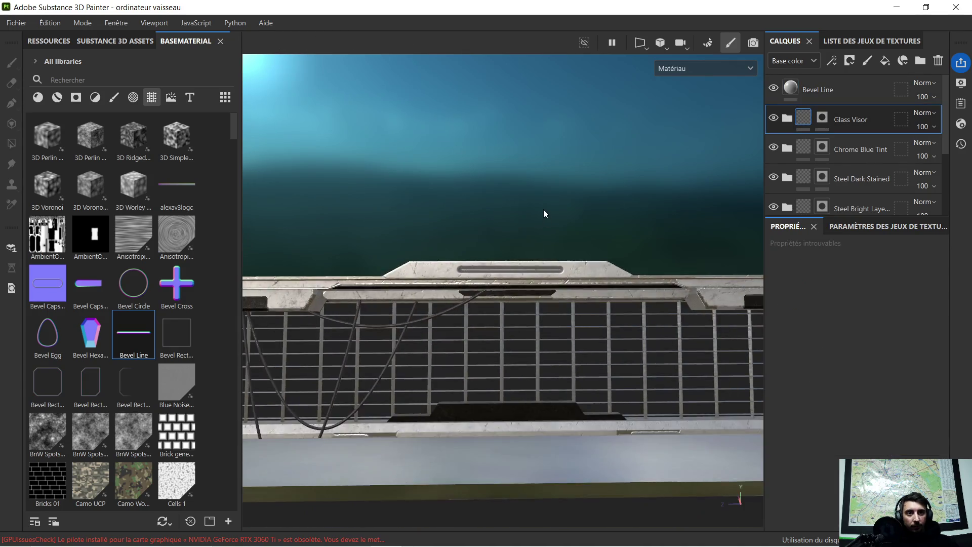
scroll(543, 209, "down", 5)
left_click_drag(551, 174, 567, 201, "alt")
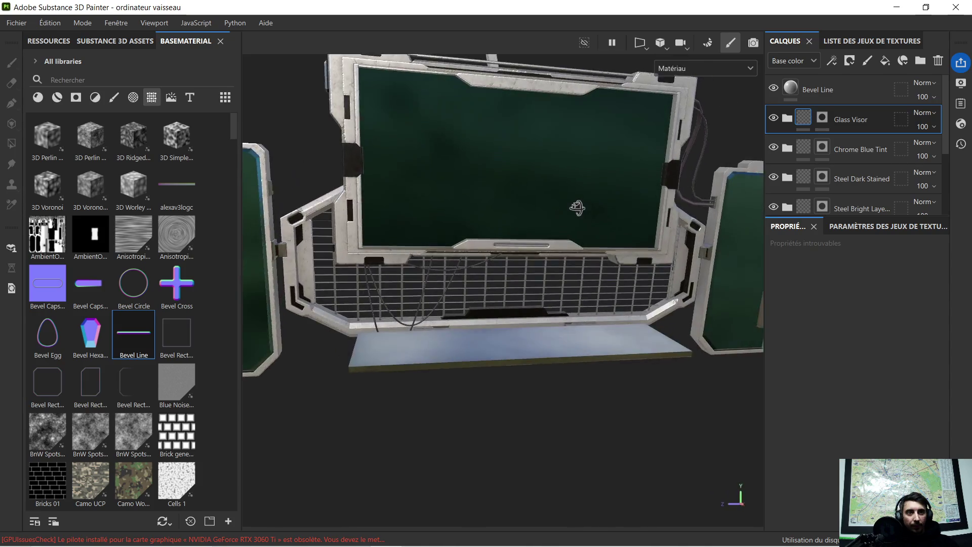
scroll(487, 209, "up", 5)
left_click_drag(485, 207, 350, 227, "alt")
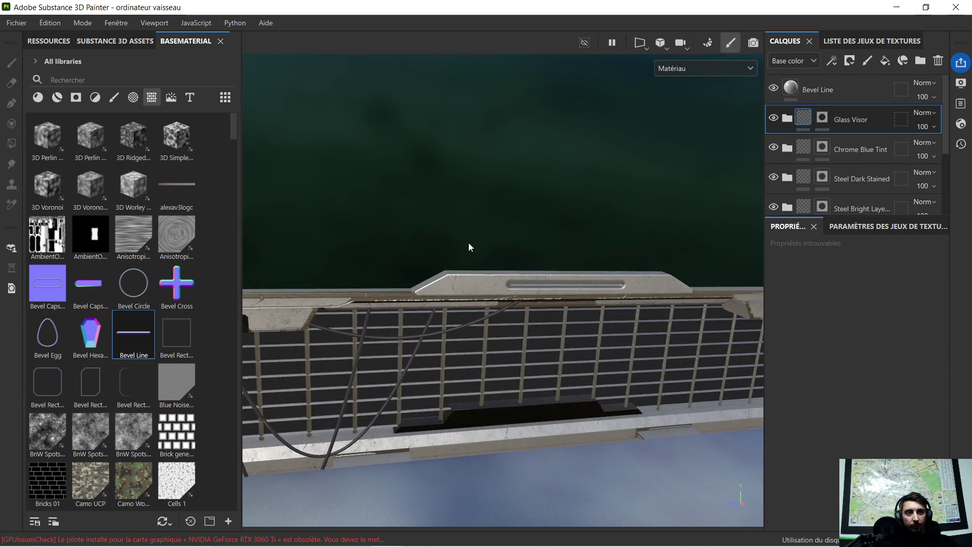
middle_click_drag(350, 227, 527, 238)
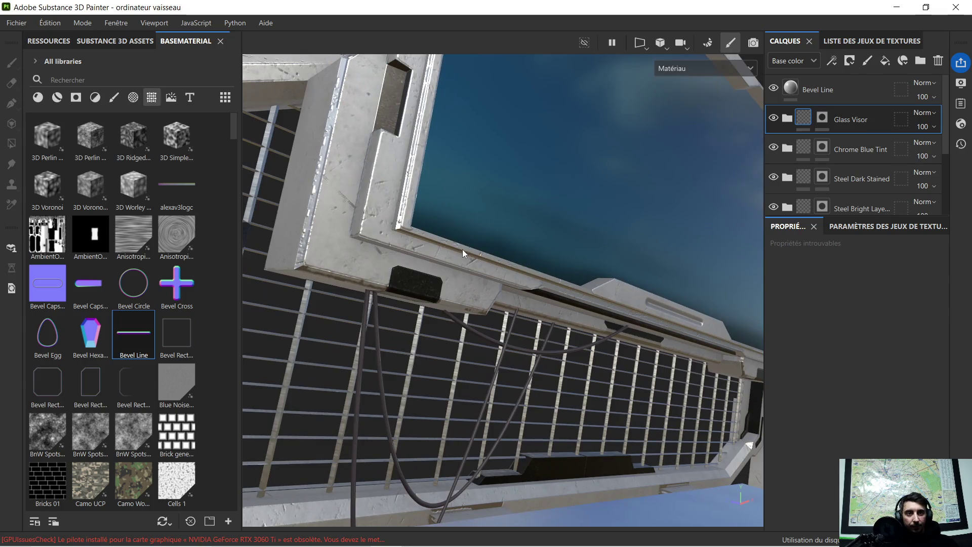
Orbit back to a frontal close-up of the groove under the screen, then around the whole terminal.
mouse_move(453, 252)
left_mouse_down("alt")
mouse_move(488, 221)
mouse_move(562, 215)
mouse_move(580, 240)
mouse_move(524, 223)
left_mouse_up("alt")
mouse_move(501, 280)
left_mouse_down("alt")
mouse_move(425, 287)
mouse_move(365, 329)
mouse_move(479, 369)
mouse_move(401, 368)
mouse_move(618, 323)
mouse_move(576, 316)
mouse_move(726, 278)
left_mouse_up("alt")
middle_click_drag(547, 310, 451, 364, "alt")
scroll(452, 368, "down", 4)
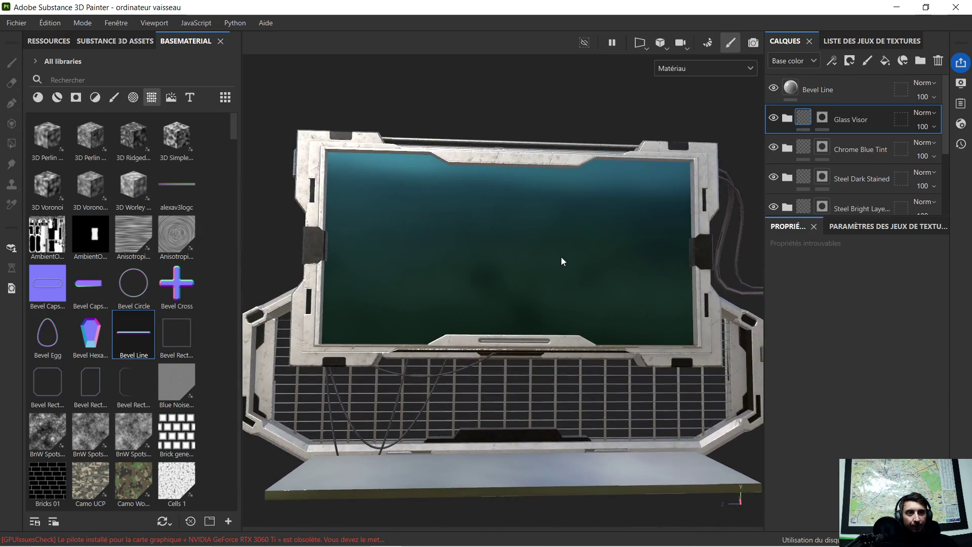
scroll(521, 291, "up", 4)
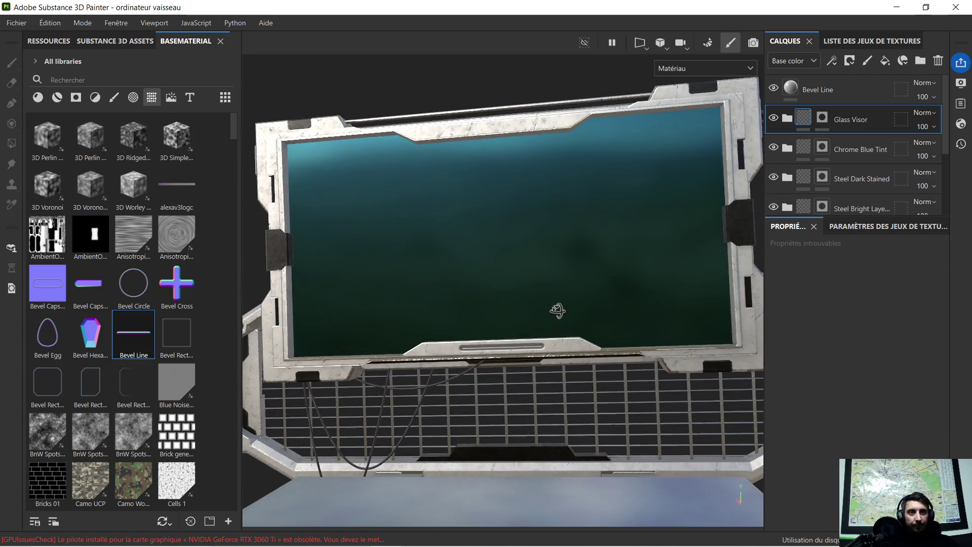
mouse_move(585, 309)
left_mouse_down("alt")
mouse_move(572, 312)
mouse_move(582, 312)
left_mouse_up("alt")
scroll(524, 346, "up", 3)
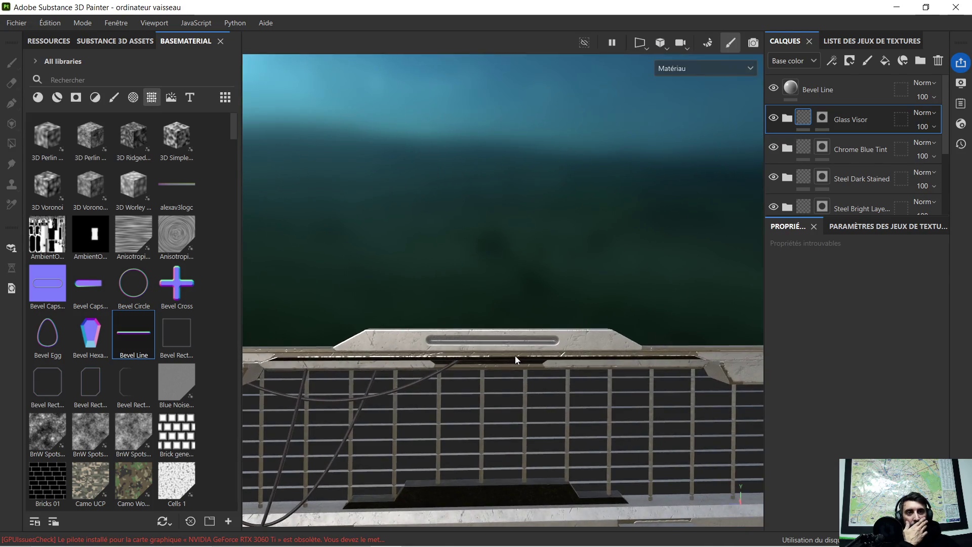
scroll(456, 334, "down", 6)
left_click_drag(468, 303, 500, 275, "alt")
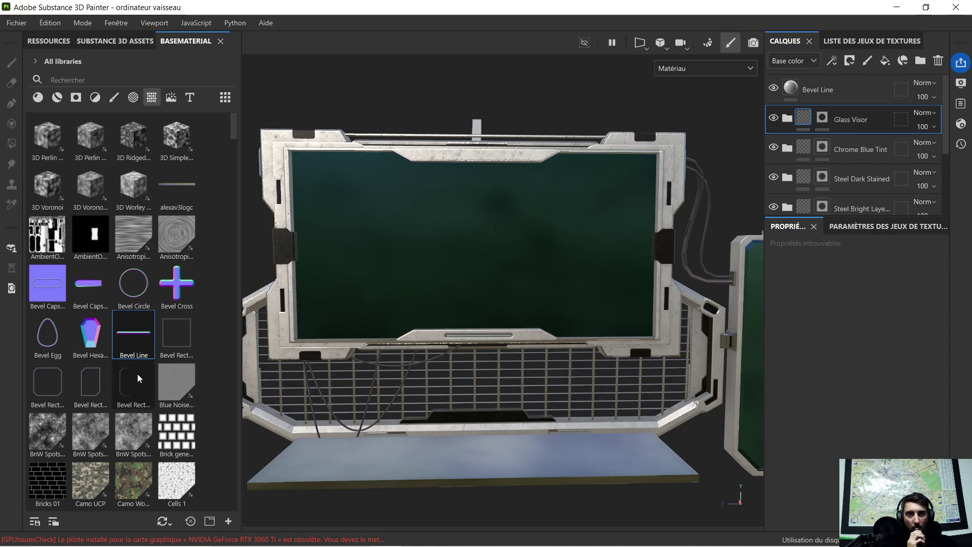
scroll(137, 373, "down", 3)
scroll(145, 363, "down", 3)
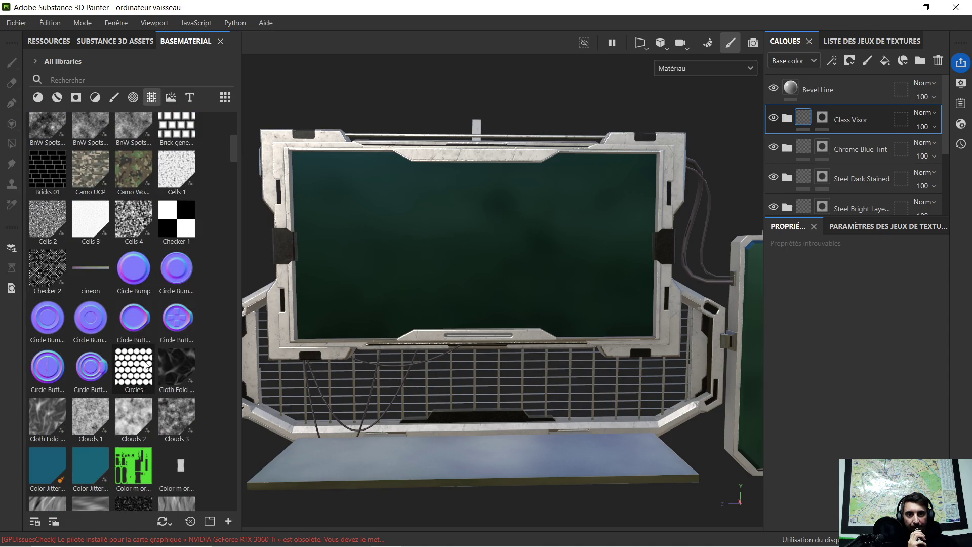
scroll(151, 358, "down", 3)
scroll(157, 352, "down", 3)
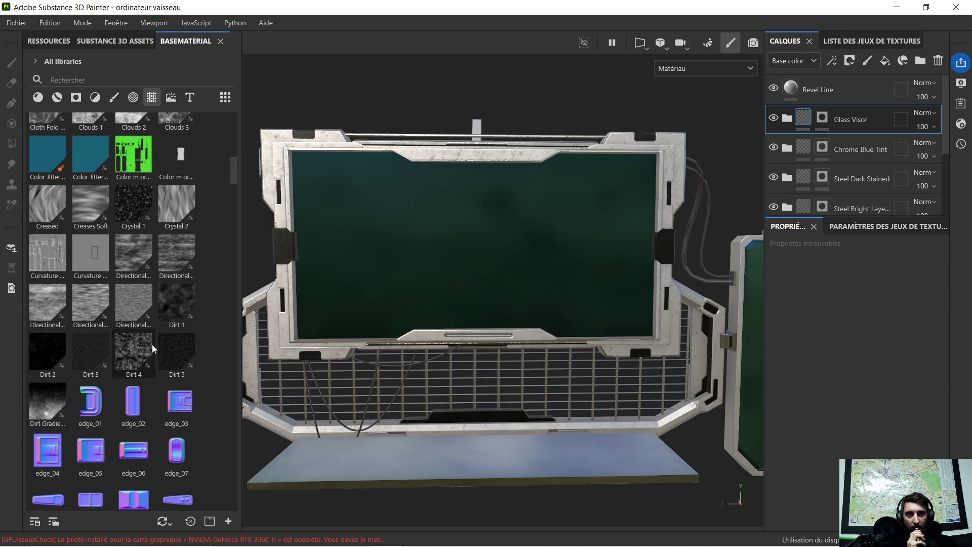
scroll(151, 344, "down", 3)
scroll(149, 336, "down", 3)
scroll(150, 337, "down", 5)
scroll(149, 335, "down", 3)
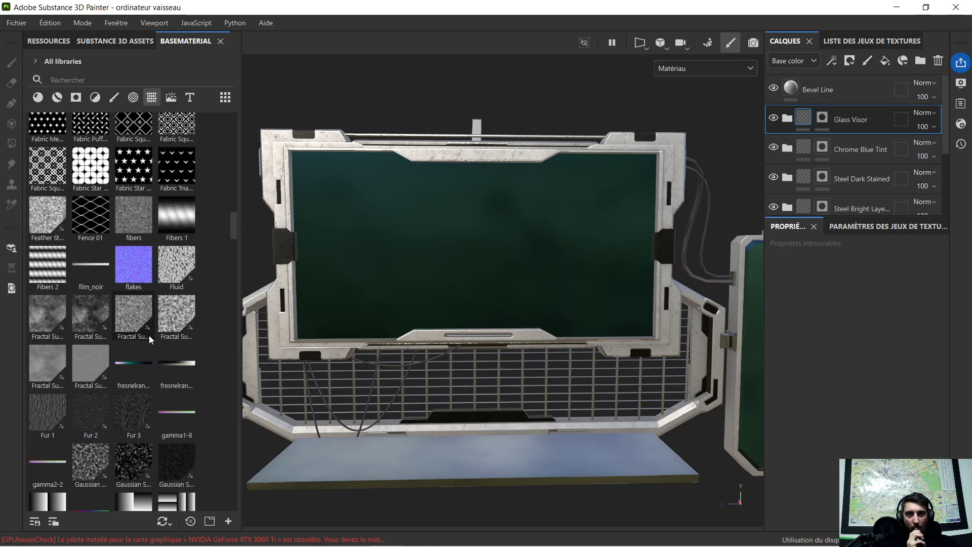
scroll(150, 335, "down", 4)
scroll(148, 328, "down", 3)
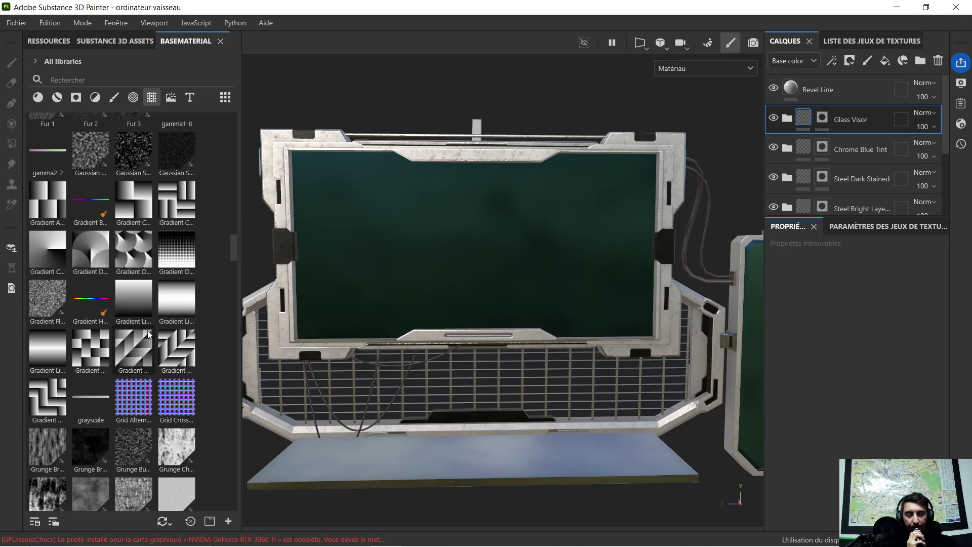